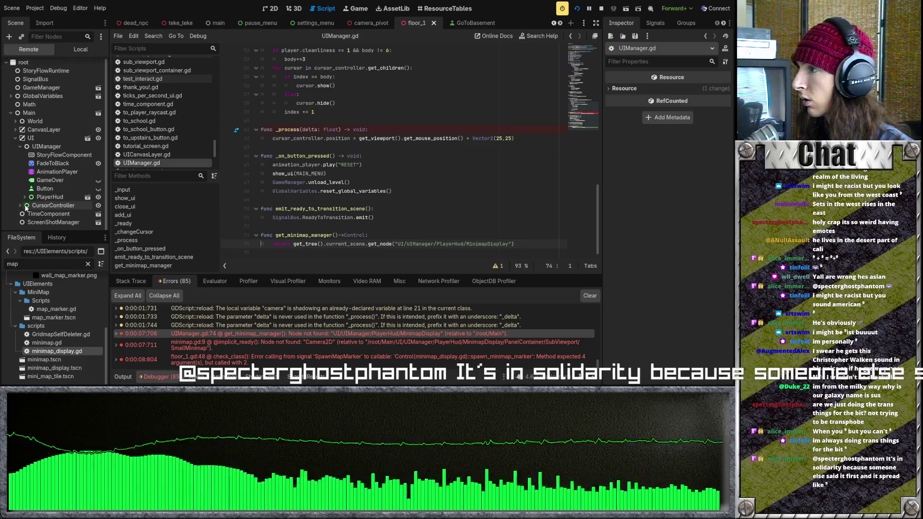
Expand MinimapDisplay > SubViewport > SmallMinimap in the Remote scene tree to list its markers
scroll(31, 192, down, 1)
click(30, 218)
scroll(41, 206, down, 2)
click(38, 197)
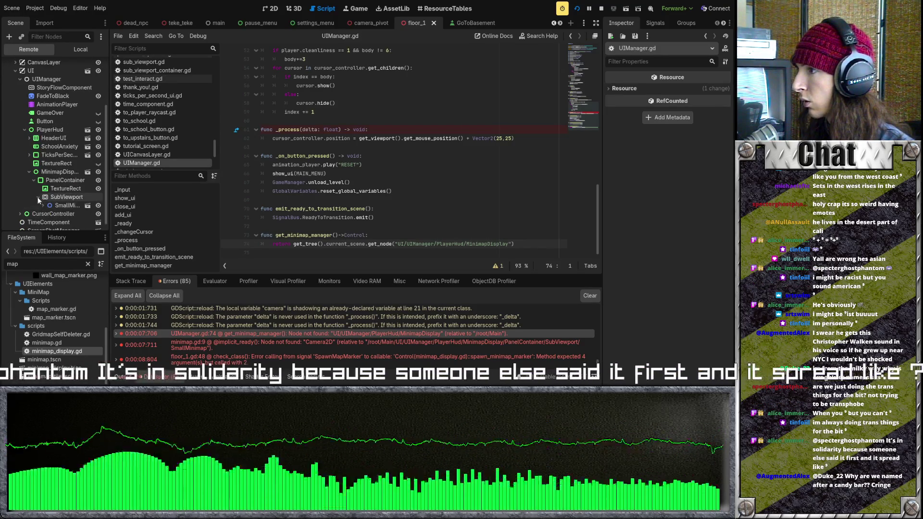
click(42, 205)
scroll(47, 206, down, 4)
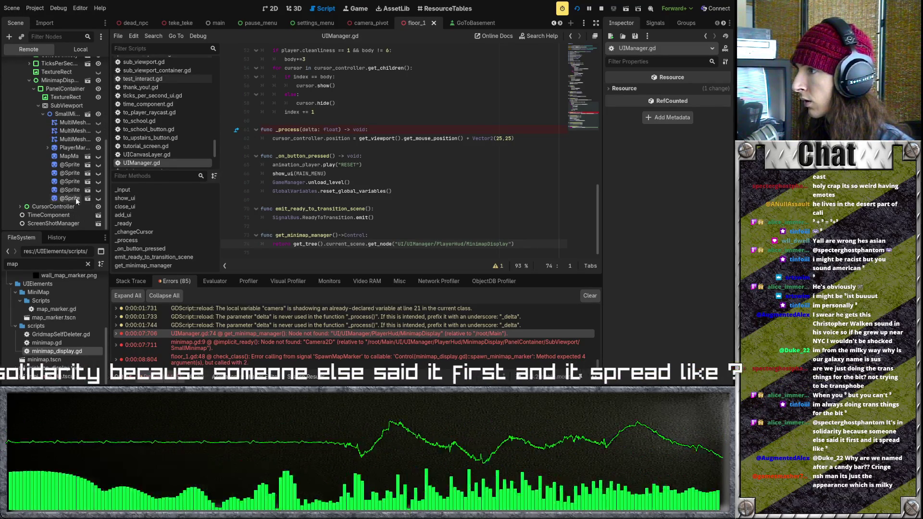
click(71, 197)
click(68, 165)
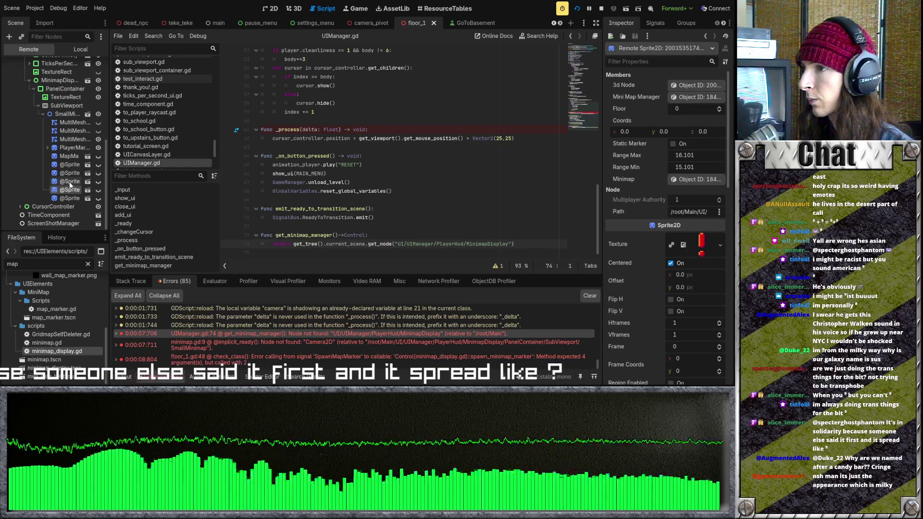
click(70, 157)
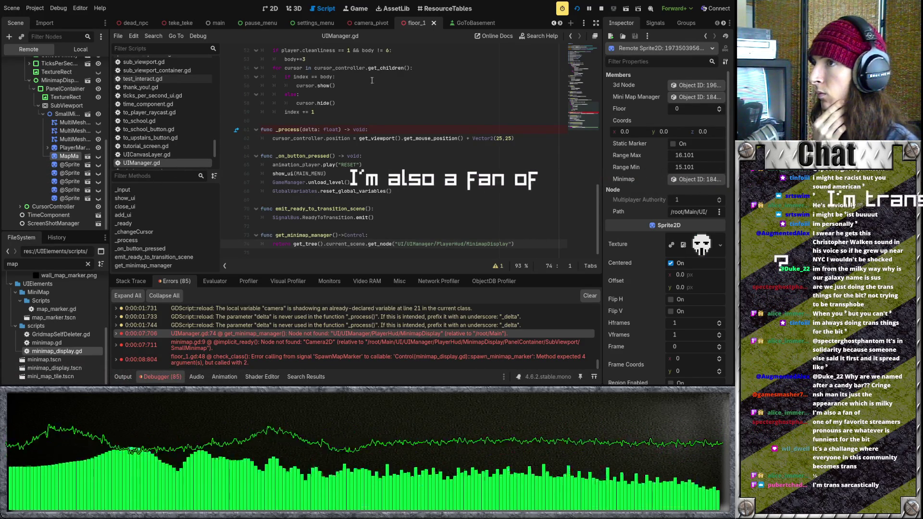
click(87, 114)
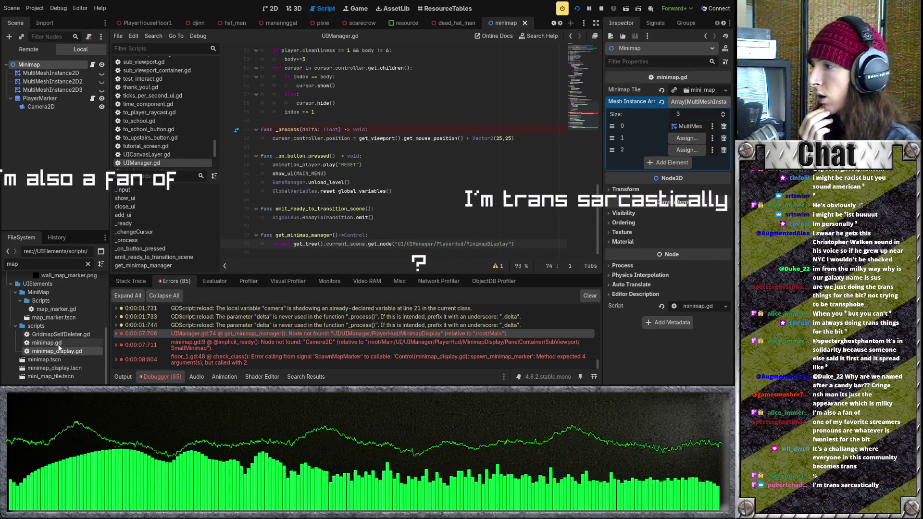
Open minimap_display.tscn and its script, replacing the else: in spawn_minimap_marker with 'if is_static:'
double_click(53, 368)
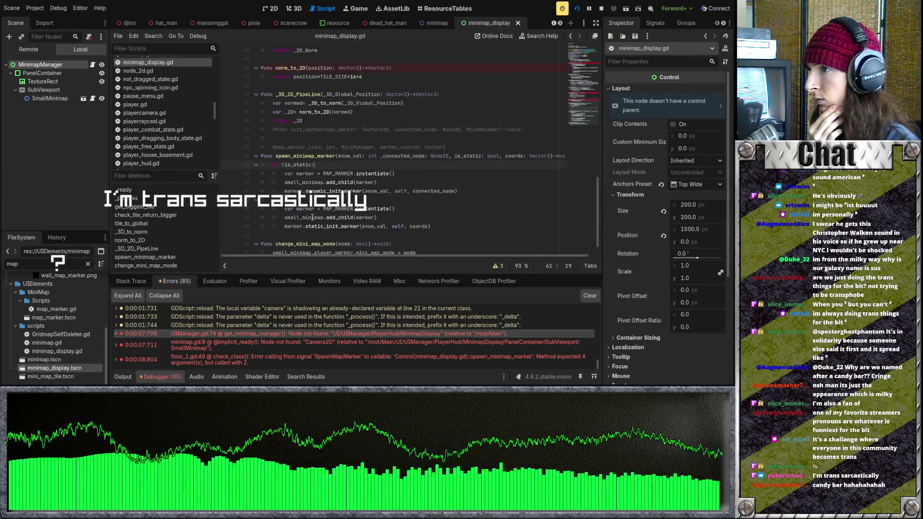
click(93, 65)
click(370, 178)
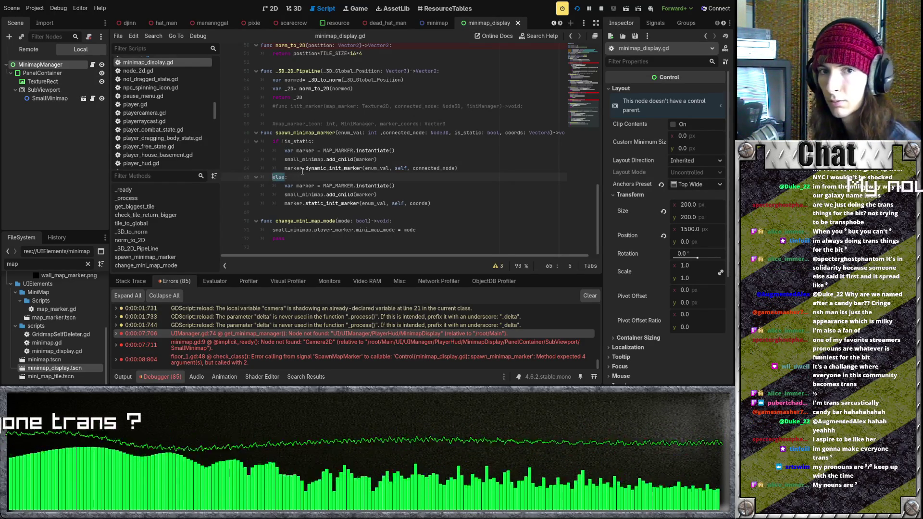
text(if is_static:)
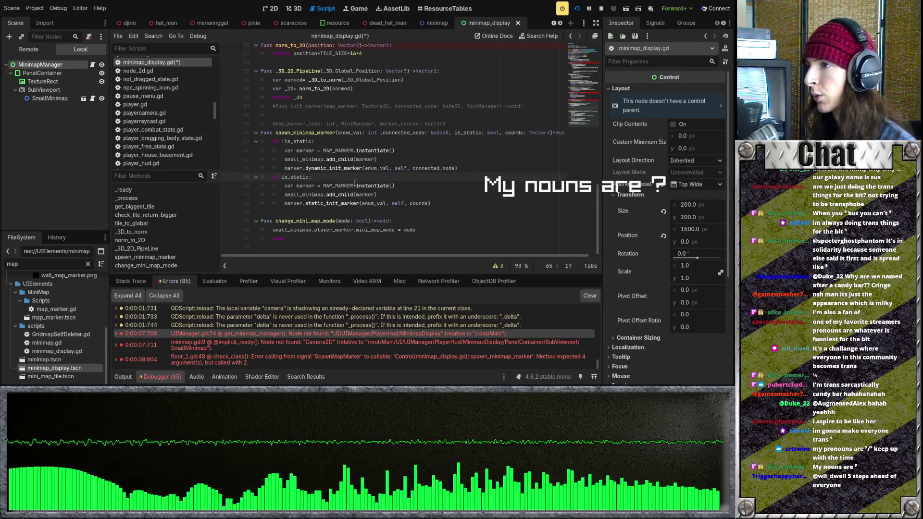
Add a print of "I'm static as a 9" under the is_static check, then save and run
key(Return)
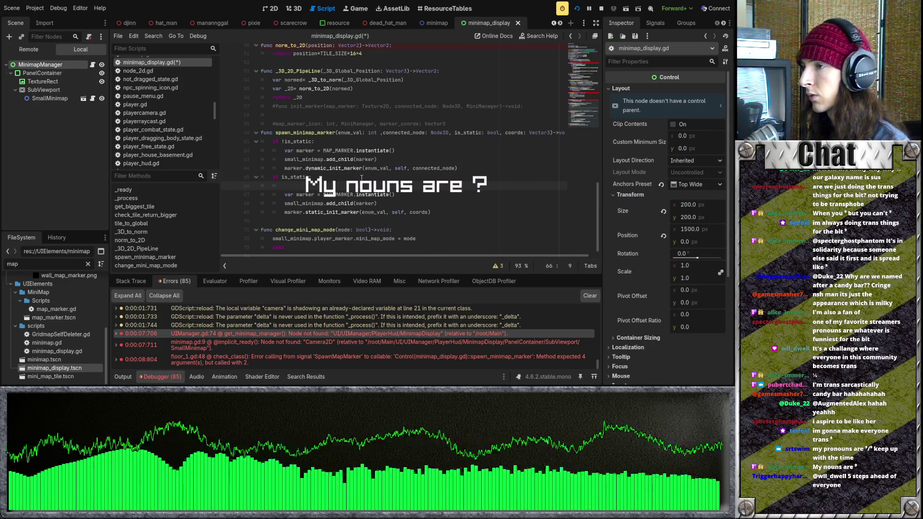
text(()
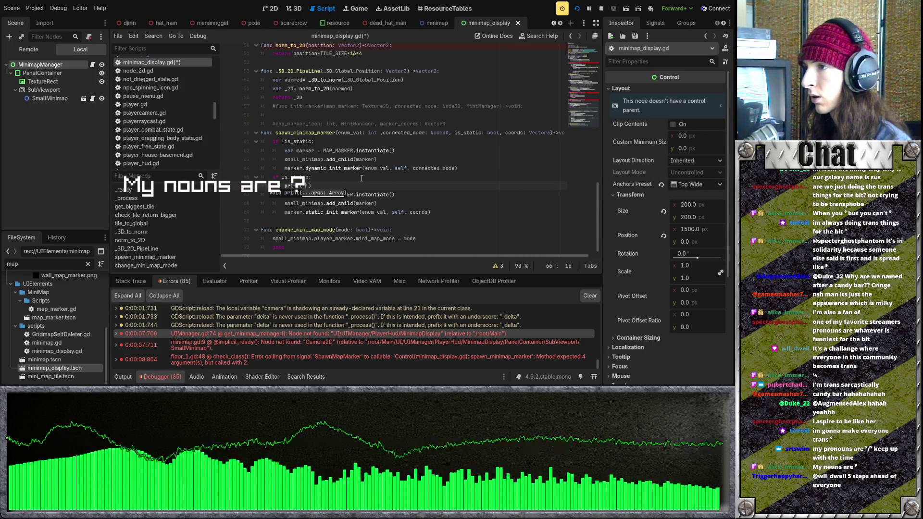
text('I)
key(BackSpace)
key(BackSpace)
text("i'm static as a s)
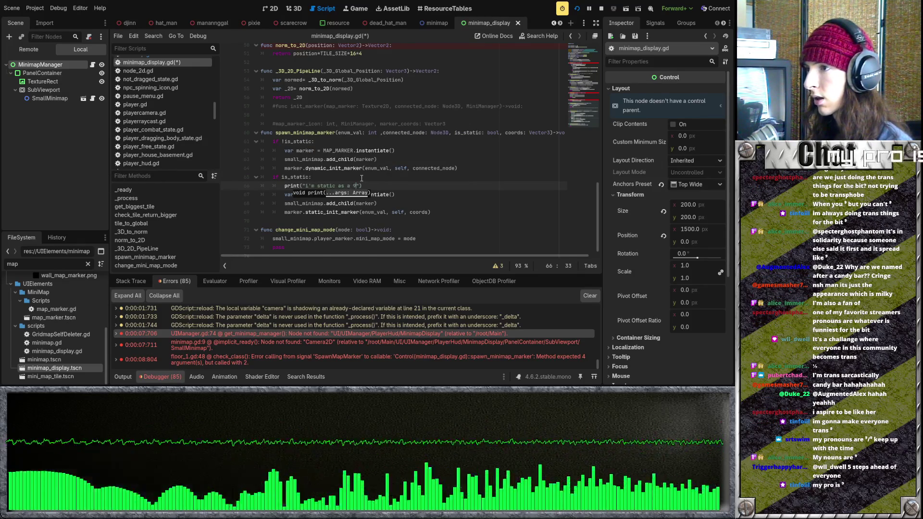
key(F5)
click(447, 133)
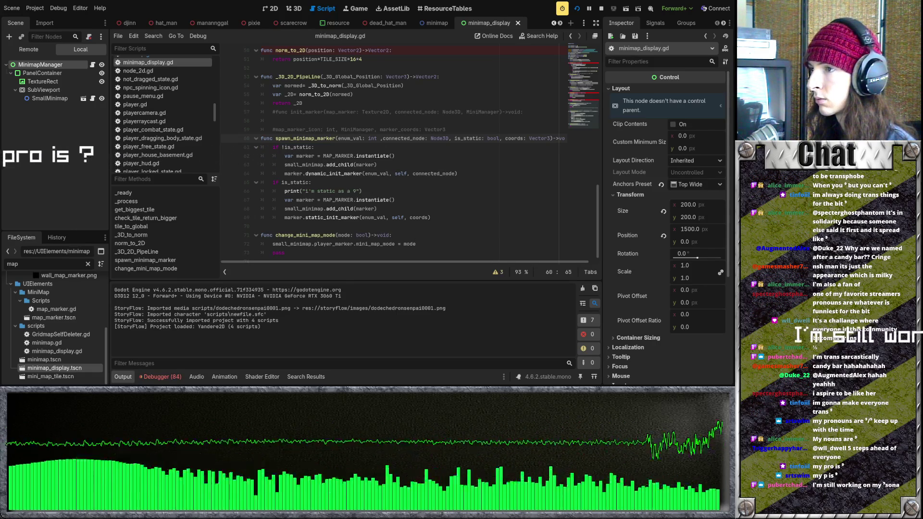
Check the run output and the is_static code, then select the old FileSystem filter text
triple_click(268, 327)
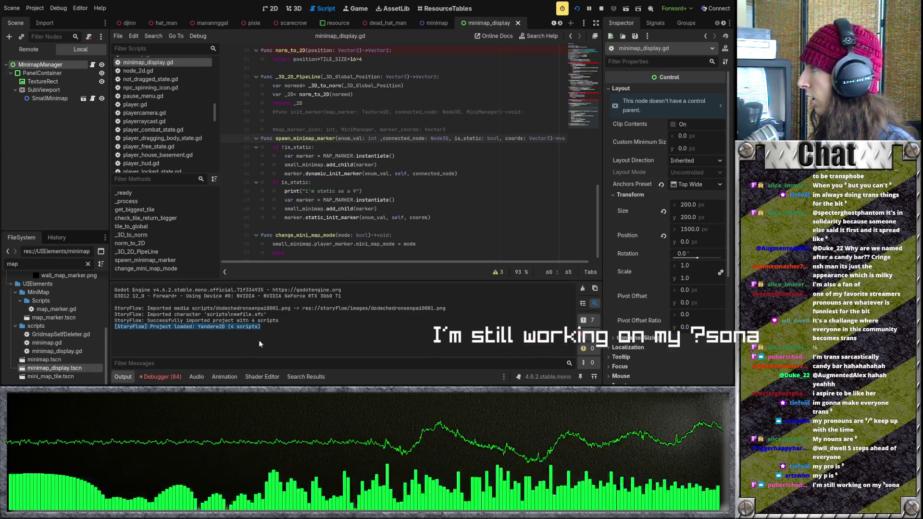
click(377, 139)
click(377, 183)
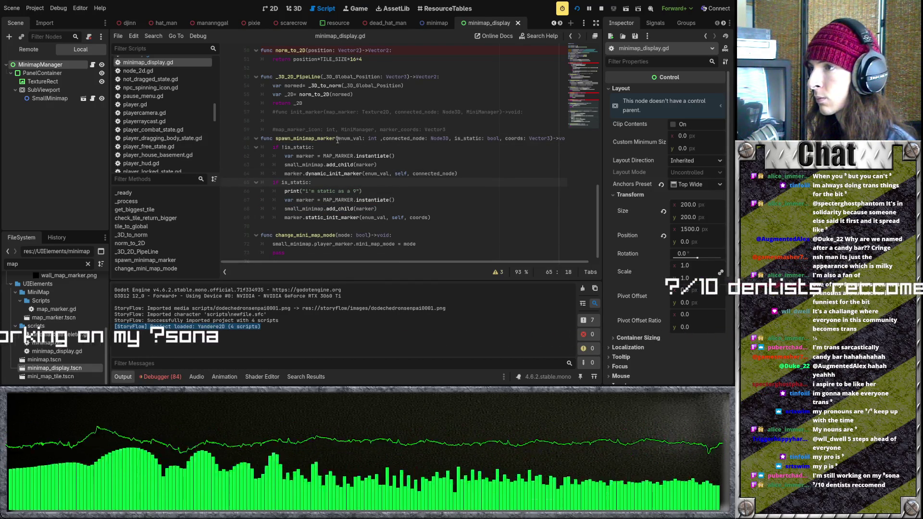
triple_click(73, 264)
Filter files by 'signal' and review SignalBus.gd's signals, including the static bool parameter
text(signal)
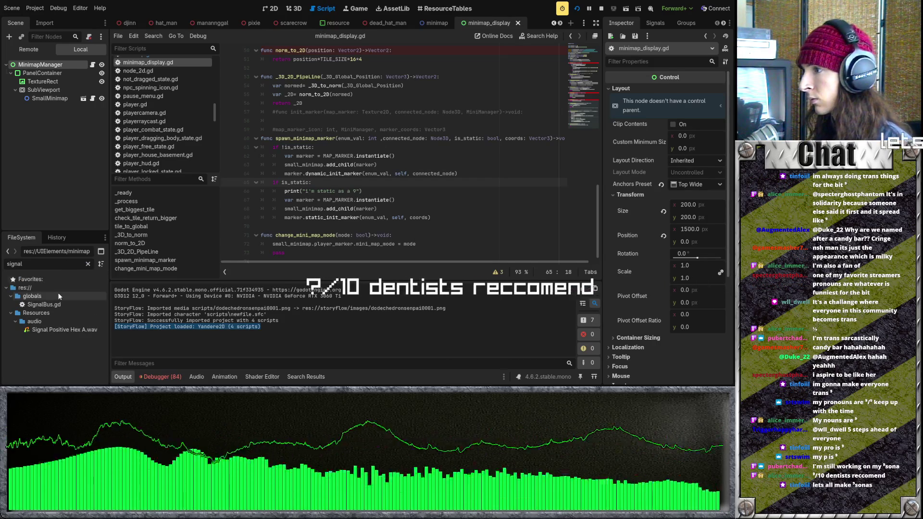
double_click(44, 304)
click(419, 174)
click(419, 161)
drag(416, 156, 446, 156)
click(501, 202)
Return to minimap_display.gd and bring up the floor_1 scene and floor_1.gd script
double_click(82, 307)
click(94, 65)
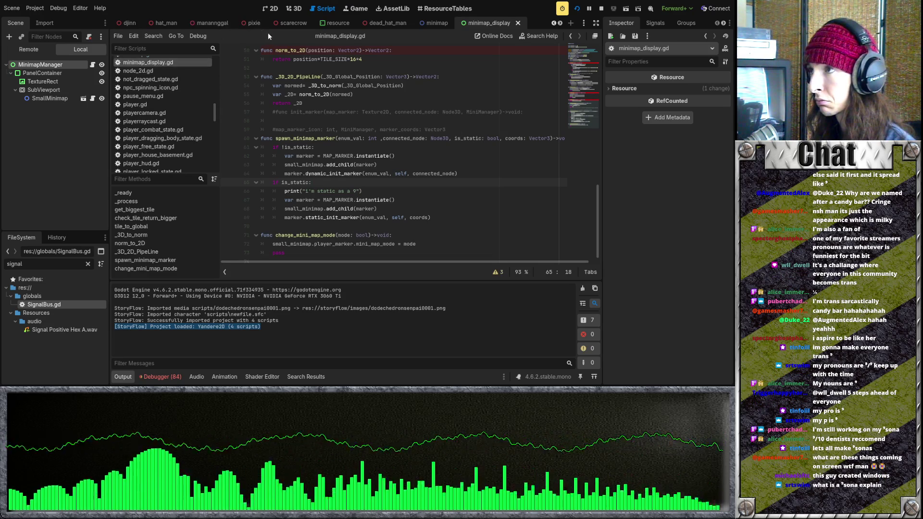
scroll(230, 23, down, 5)
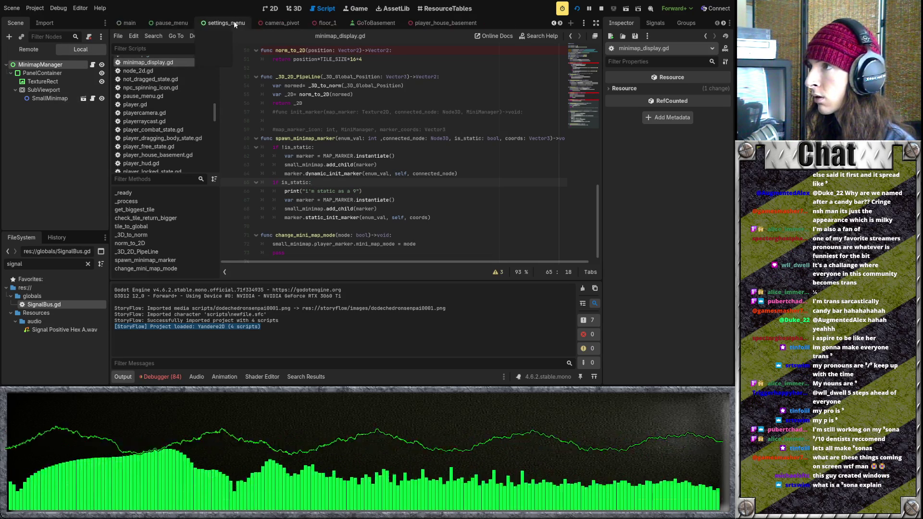
scroll(236, 24, down, 2)
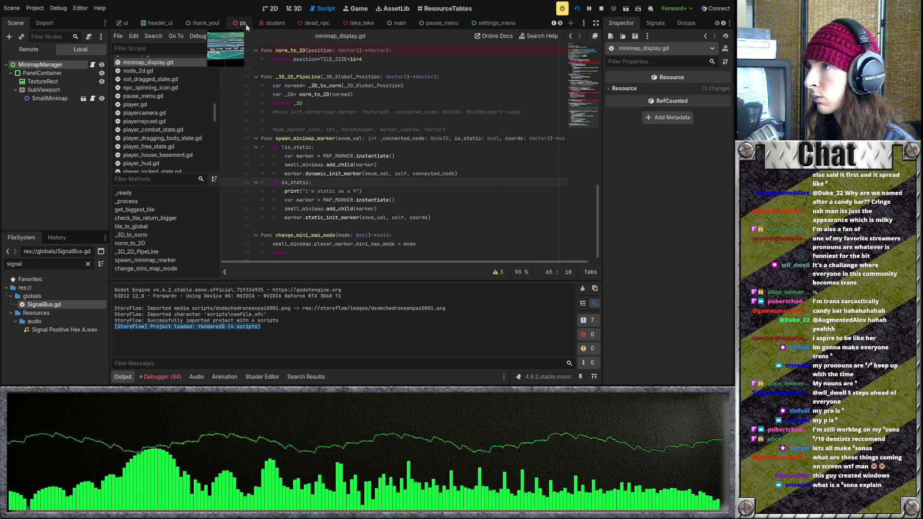
scroll(359, 22, down, 3)
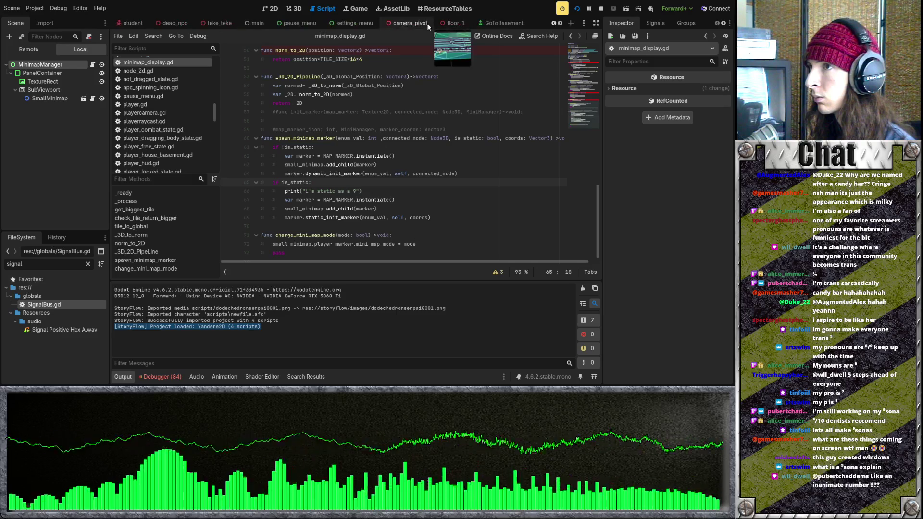
scroll(427, 24, down, 1)
scroll(326, 143, up, 8)
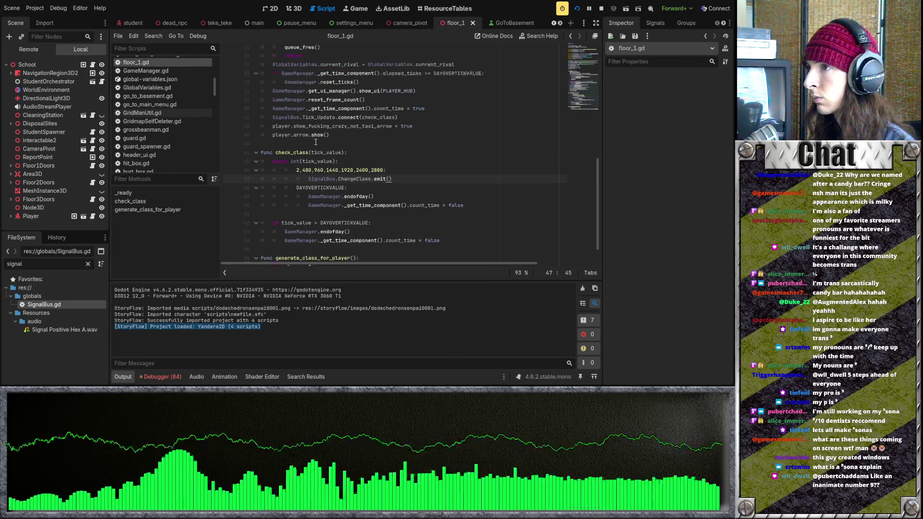
Print player.current_class_location before the SpawnMapMarker emit in _ready, then save and run, logging (224.2236, 10.0, 64.5)
scroll(327, 146, down, 3)
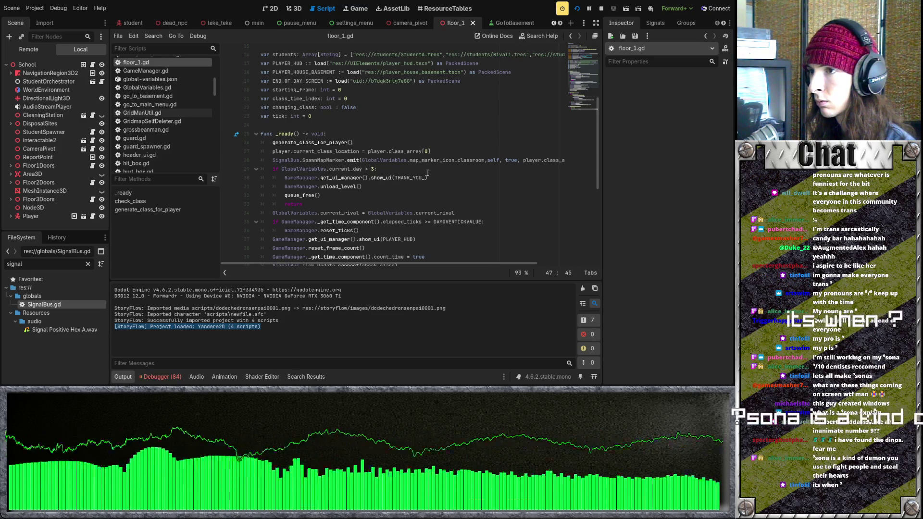
mouse_move(484, 264)
mouse_down()
mouse_move(522, 260)
mouse_move(504, 264)
mouse_up()
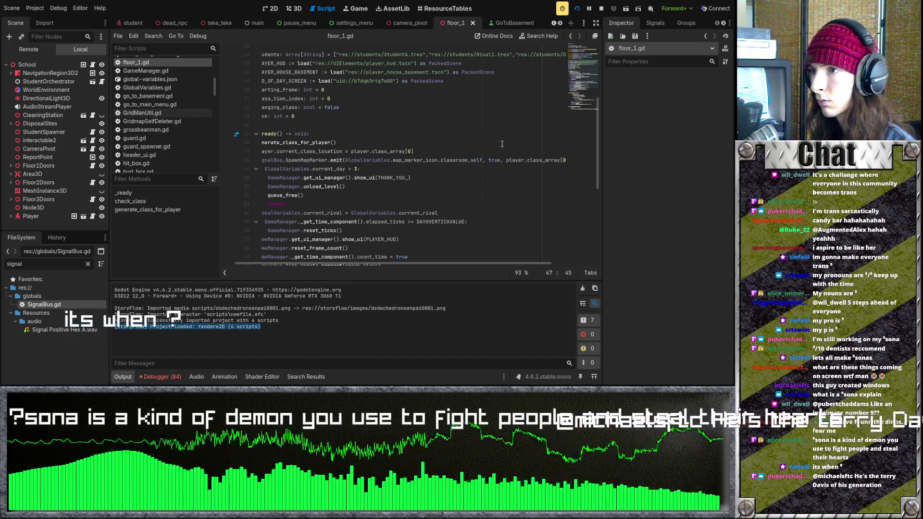
drag(464, 263, 449, 263)
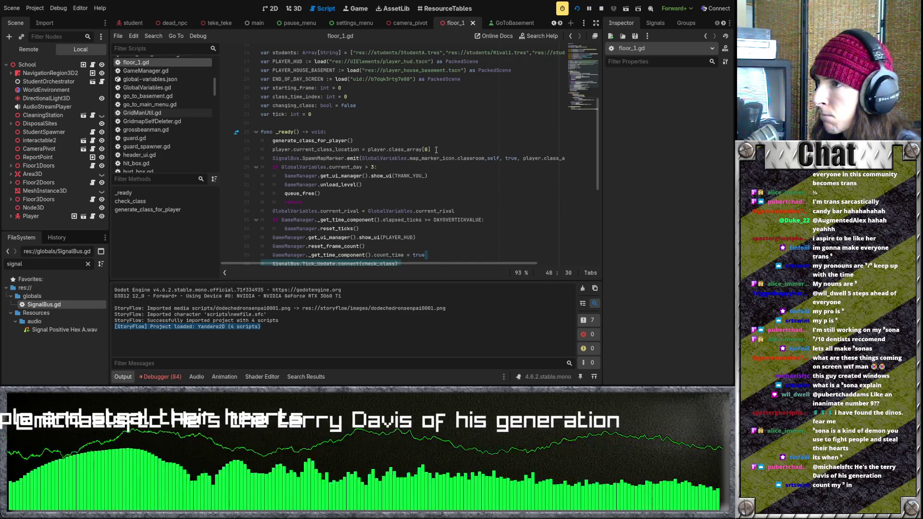
key(Return)
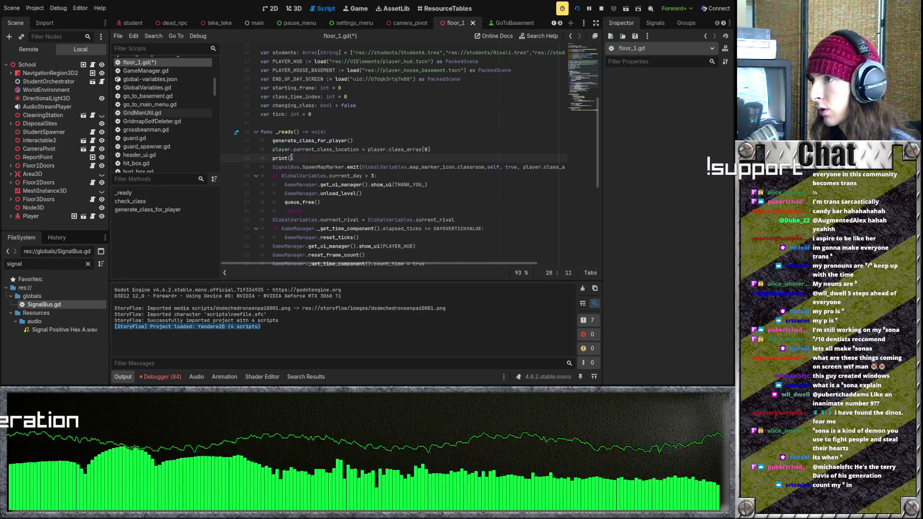
key(F5)
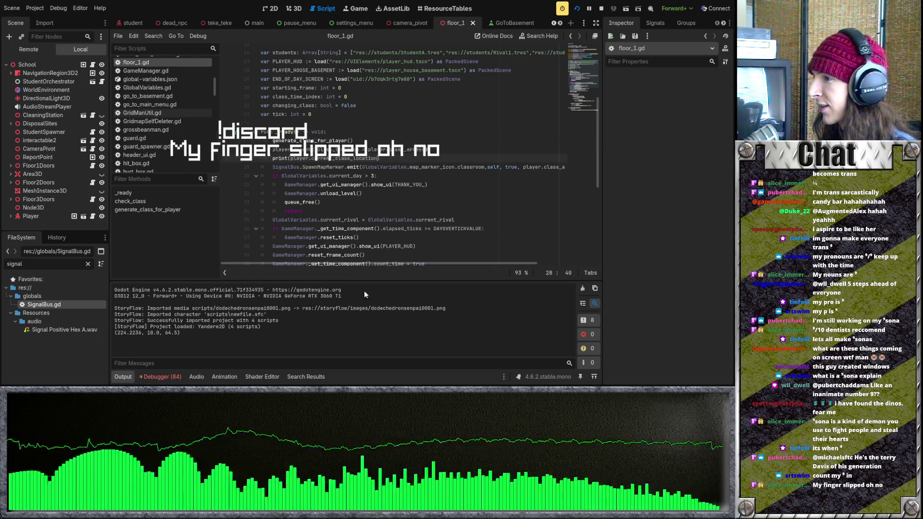
click(453, 176)
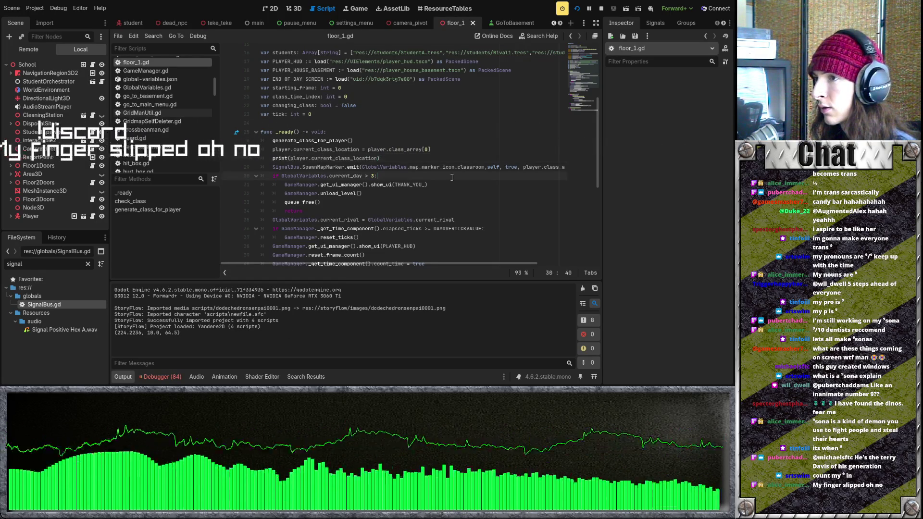
Review the output log and clear the 'signal' file filter
scroll(400, 246, right, 1)
drag(367, 263, 459, 267)
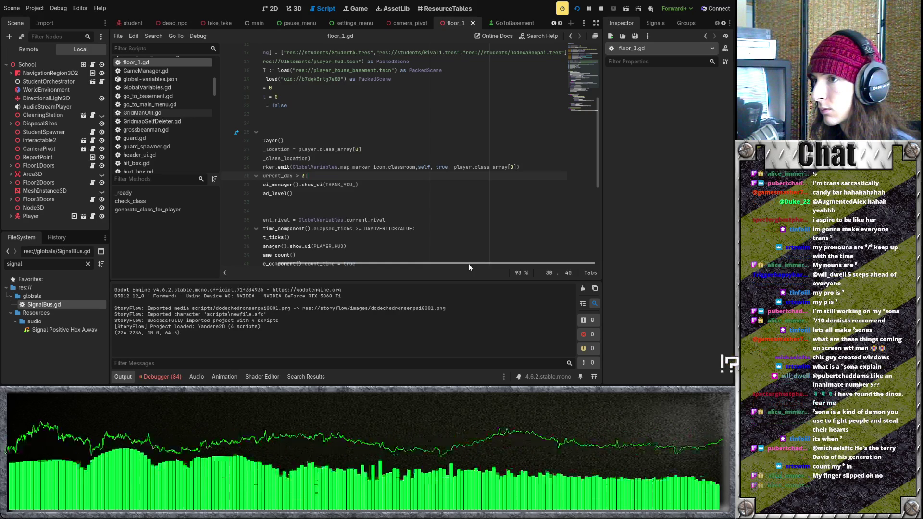
drag(468, 264, 374, 254)
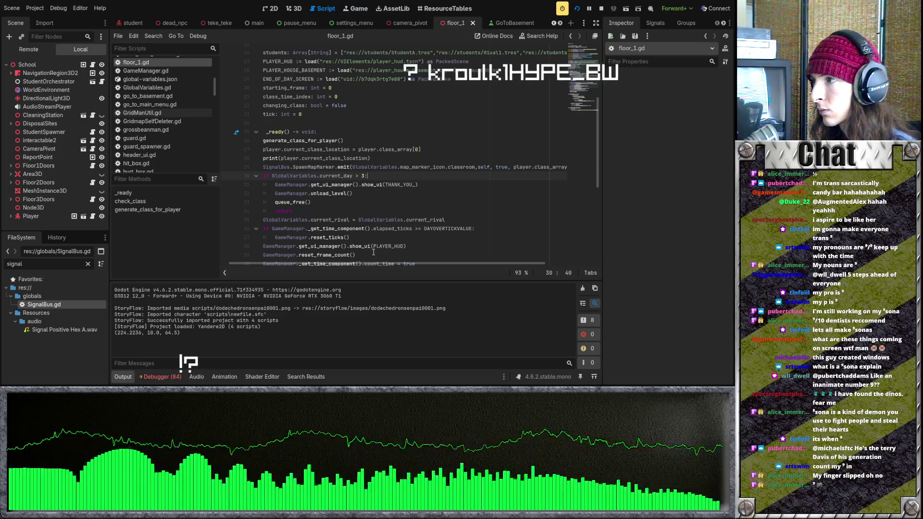
double_click(75, 264)
key(BackSpace)
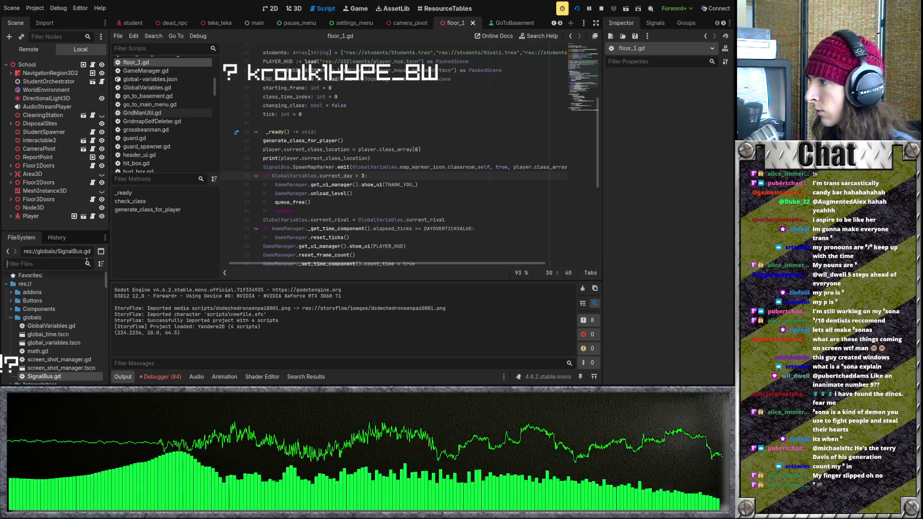
scroll(57, 361, down, 3)
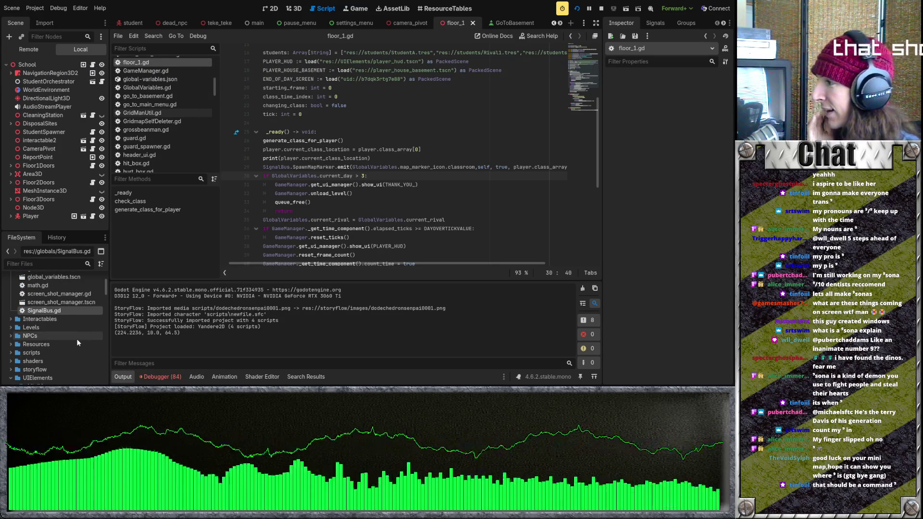
scroll(74, 329, down, 5)
scroll(50, 336, down, 6)
scroll(58, 311, down, 6)
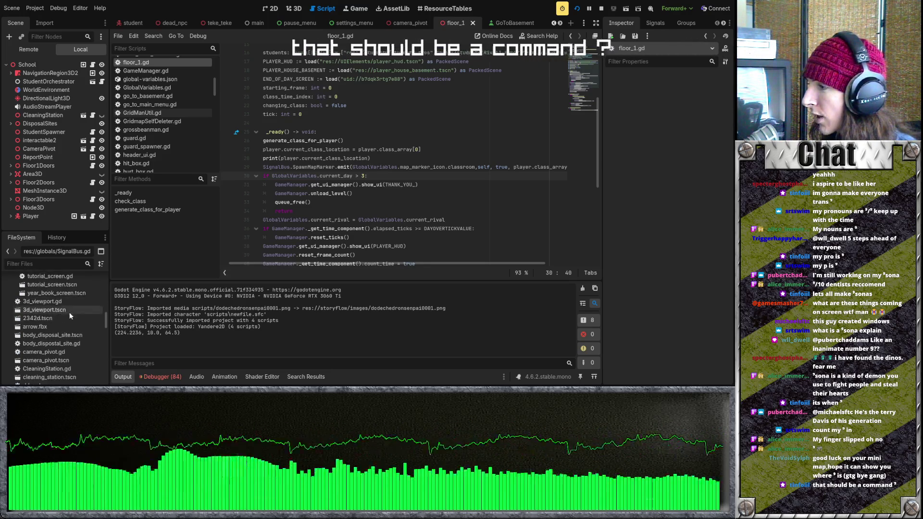
scroll(64, 314, down, 8)
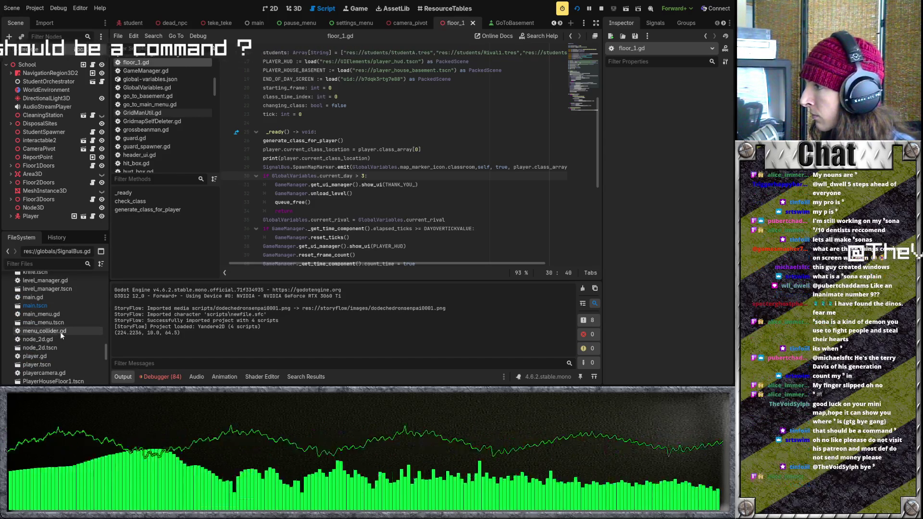
scroll(52, 333, down, 8)
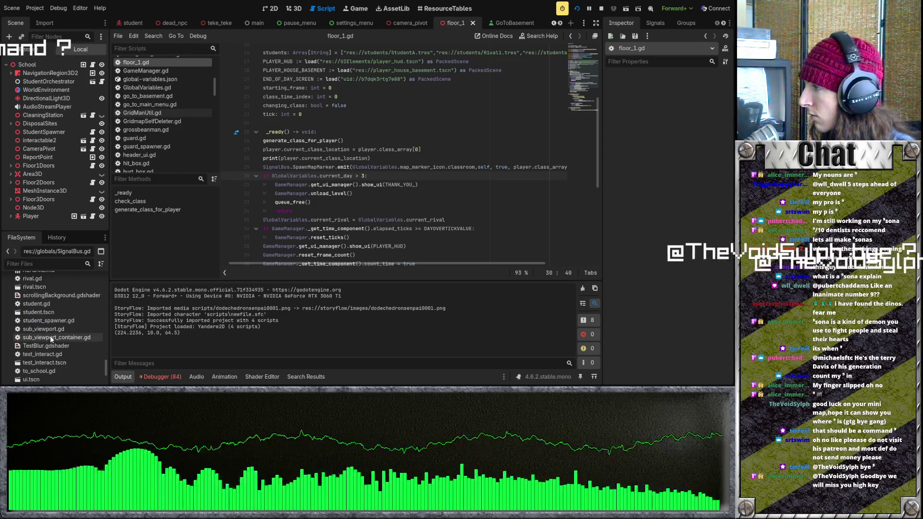
scroll(53, 376, down, 3)
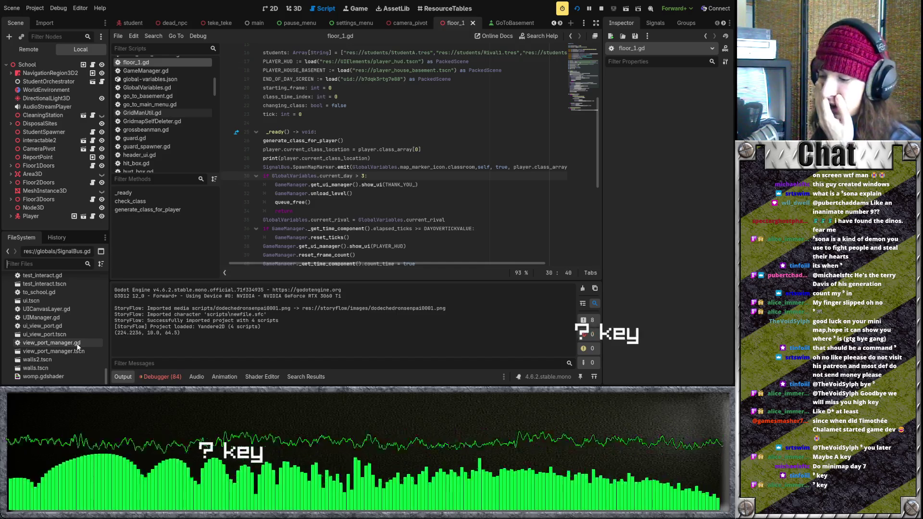
text(9999999998)
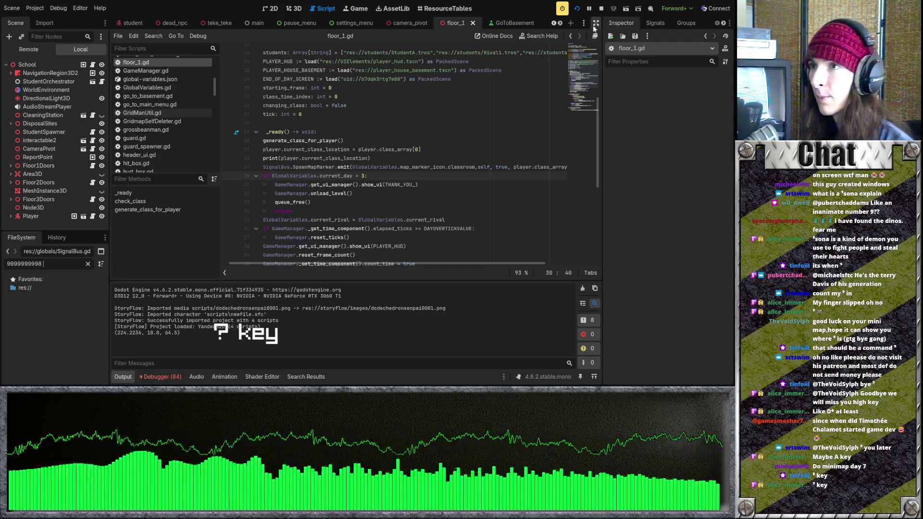
click(578, 9)
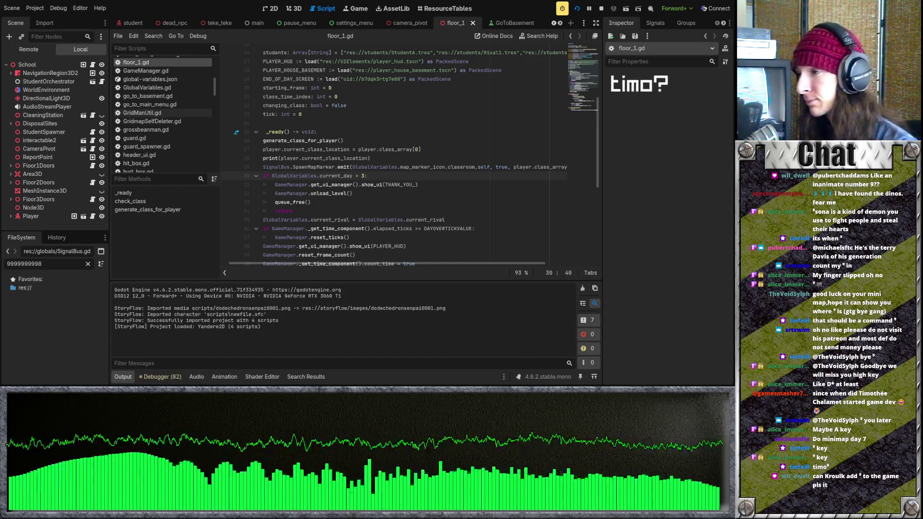
key(F8)
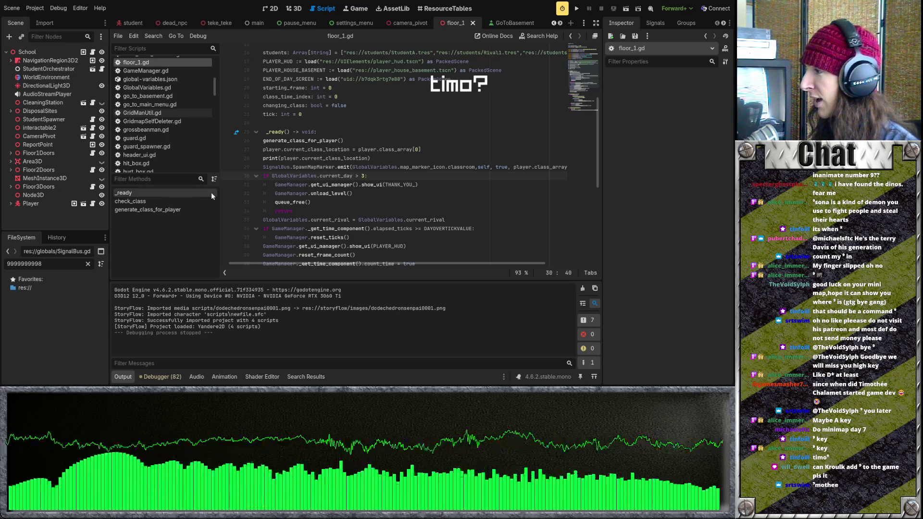
Clear the numeric file filter and place the caret on the blank line before _ready
click(87, 264)
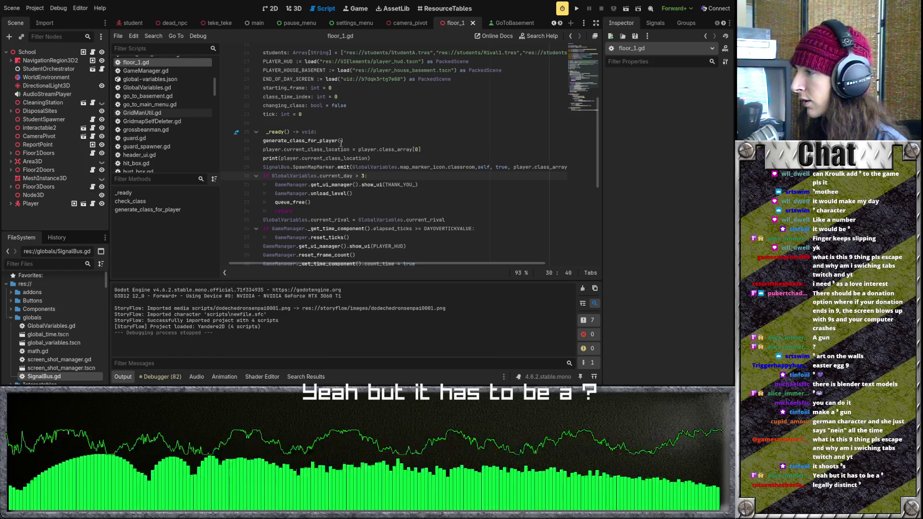
click(339, 123)
Filter the project files by 'display' and open the minimap_display scene
scroll(361, 251, down, 7)
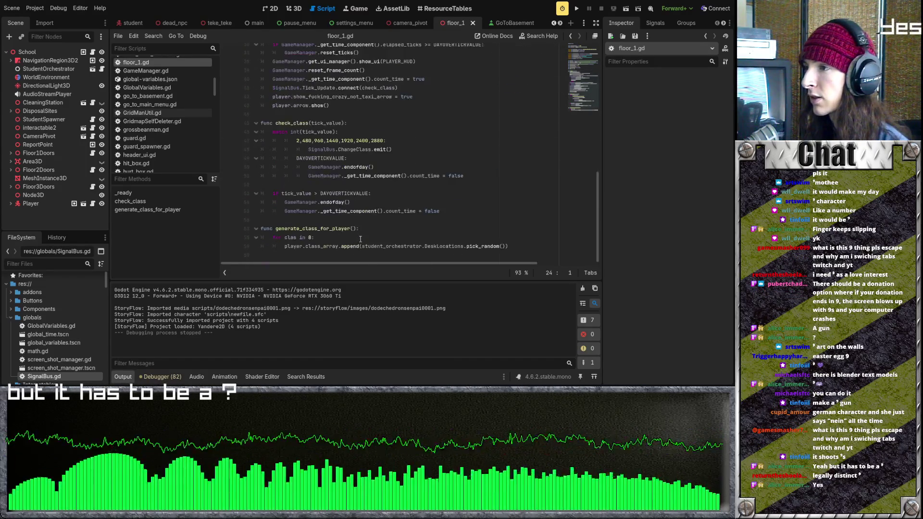
scroll(445, 60, up, 10)
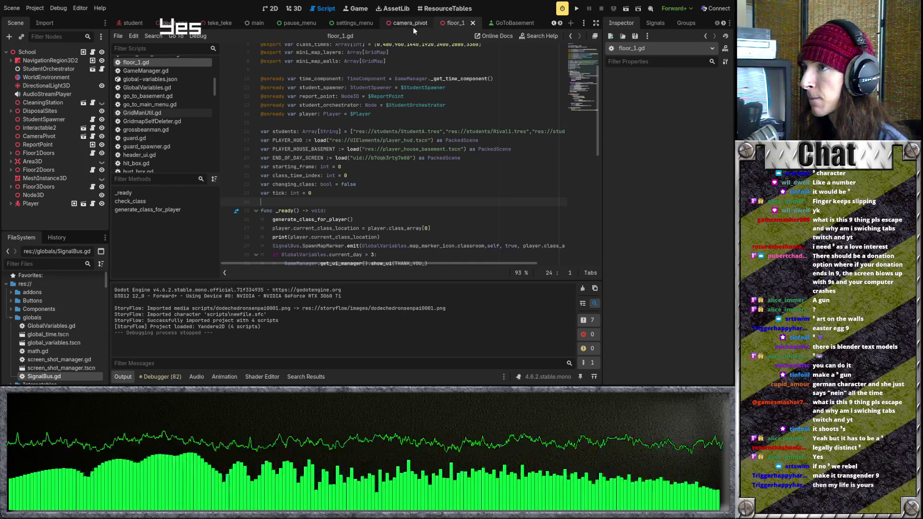
scroll(48, 327, down, 4)
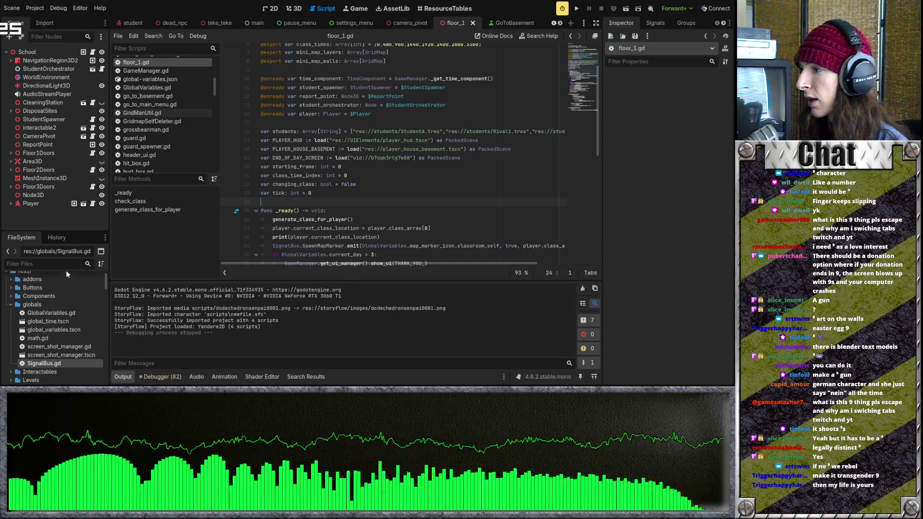
text(display)
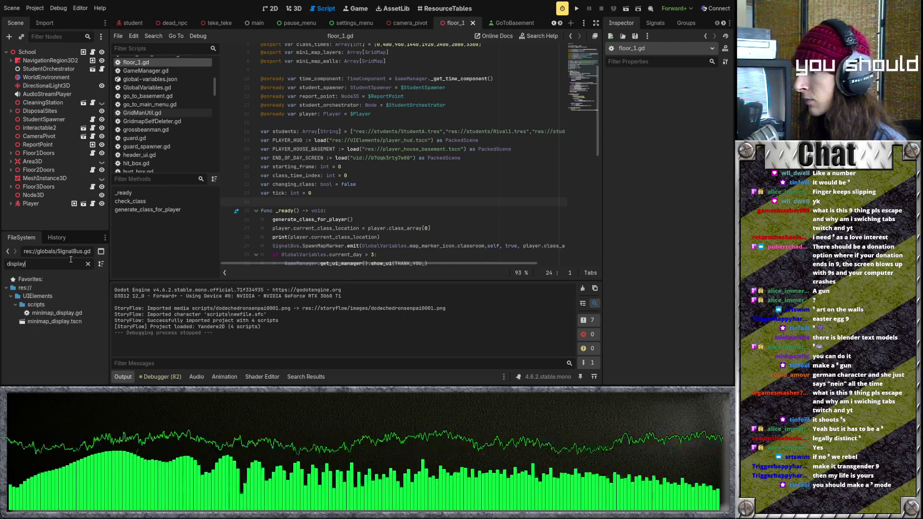
double_click(54, 321)
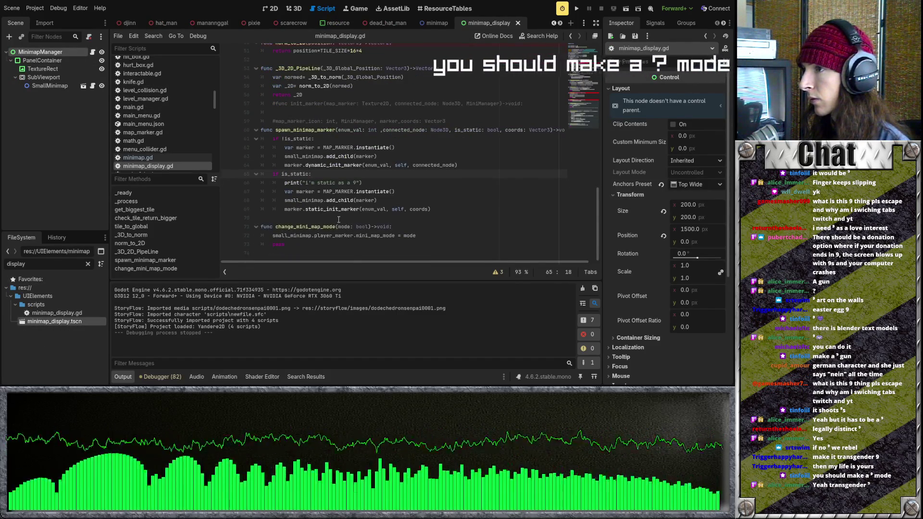
Rewrite the static-marker check on line 65 of spawn_minimap_marker as is_static == true
scroll(286, 200, up, 1)
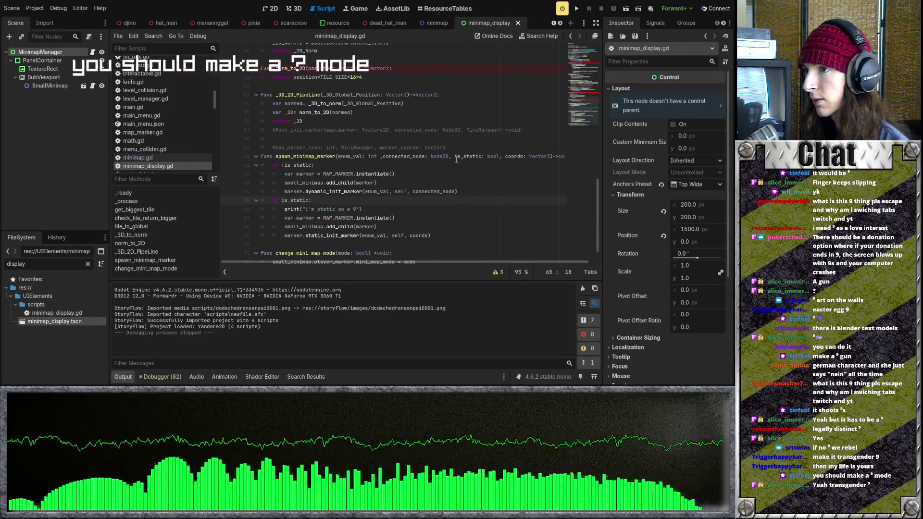
drag(455, 157, 500, 157)
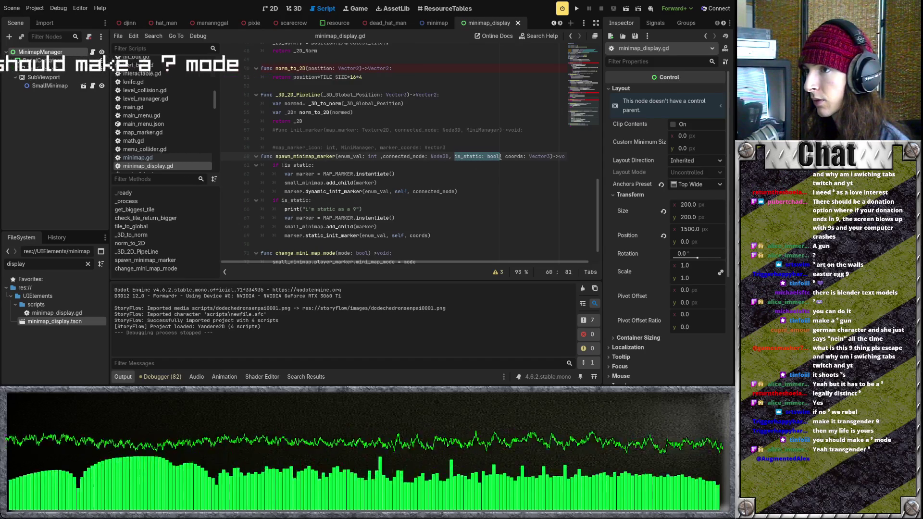
click(481, 203)
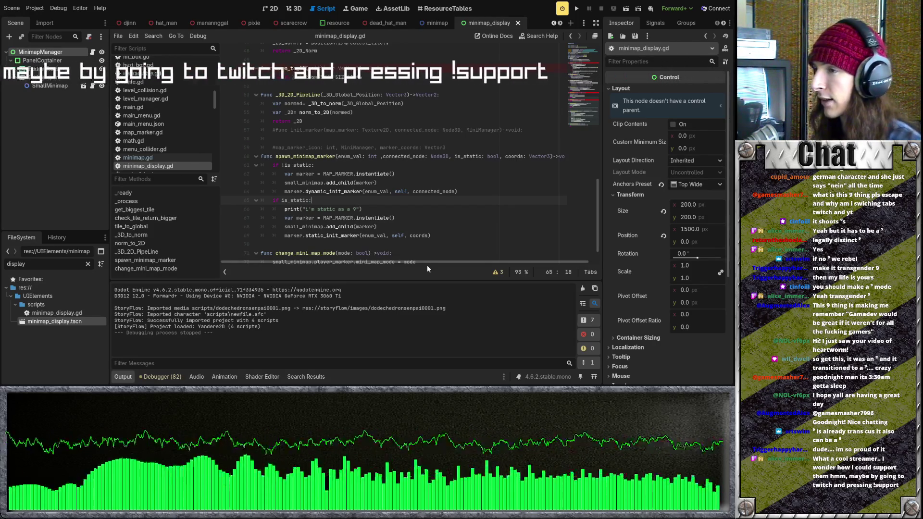
scroll(384, 222, down, 2)
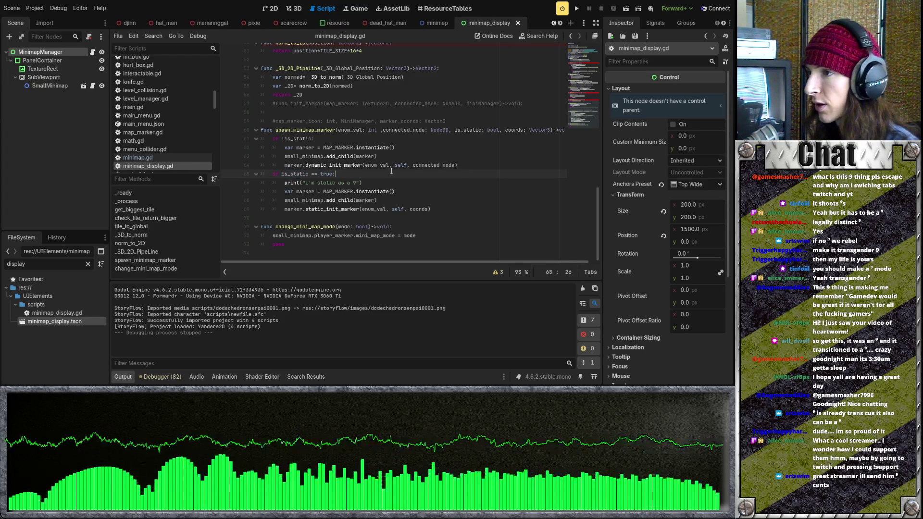
Run the project, select the logged player position (192.2236, 10.0, 64.5), and return to floor_1
click(577, 9)
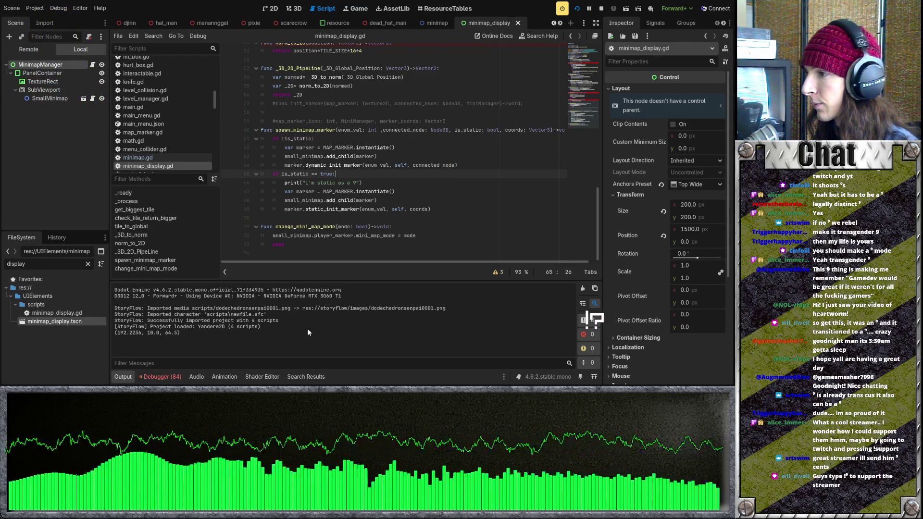
drag(116, 327, 265, 346)
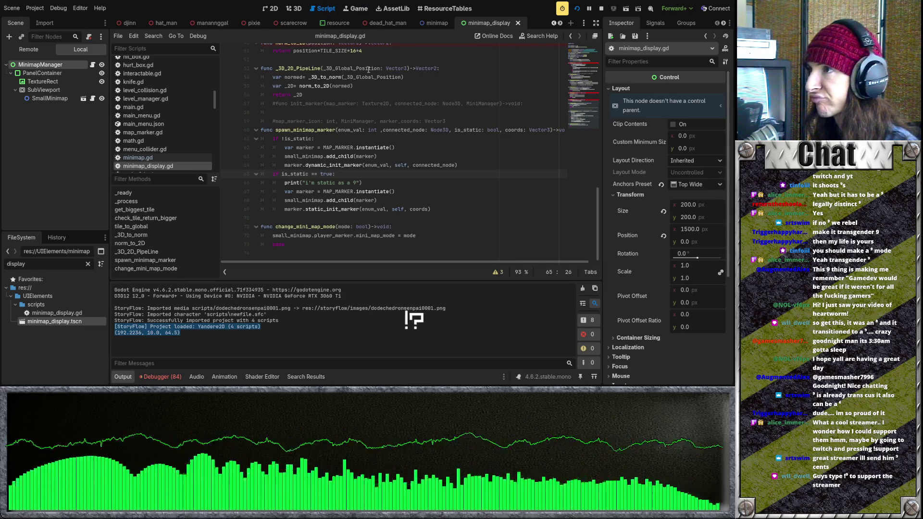
scroll(252, 25, up, 8)
scroll(252, 24, down, 2)
click(368, 23)
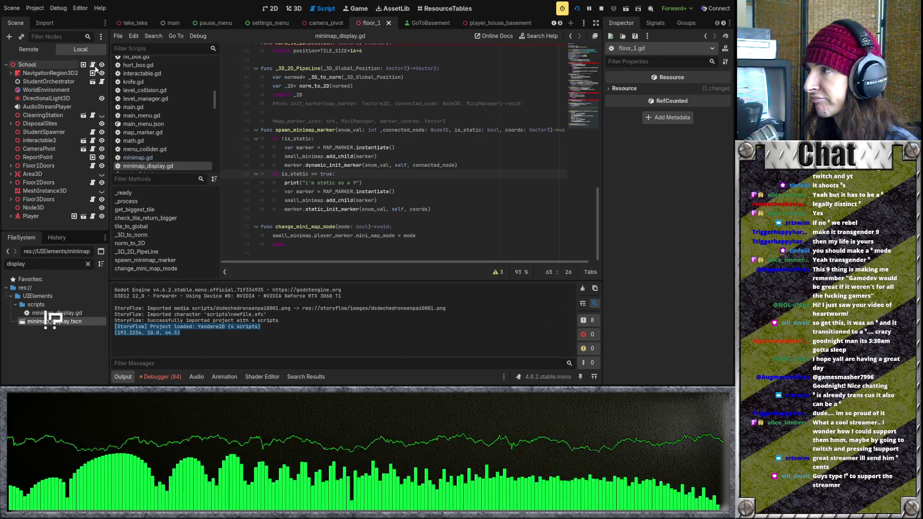
Delete the print(player.current_class_location) line from floor_1.gd's _ready and review the remaining emit code
click(93, 66)
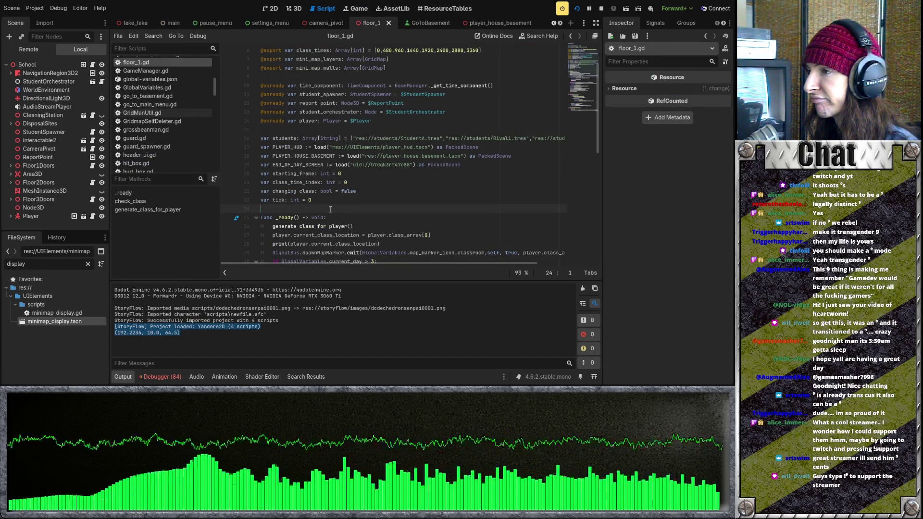
scroll(320, 209, down, 2)
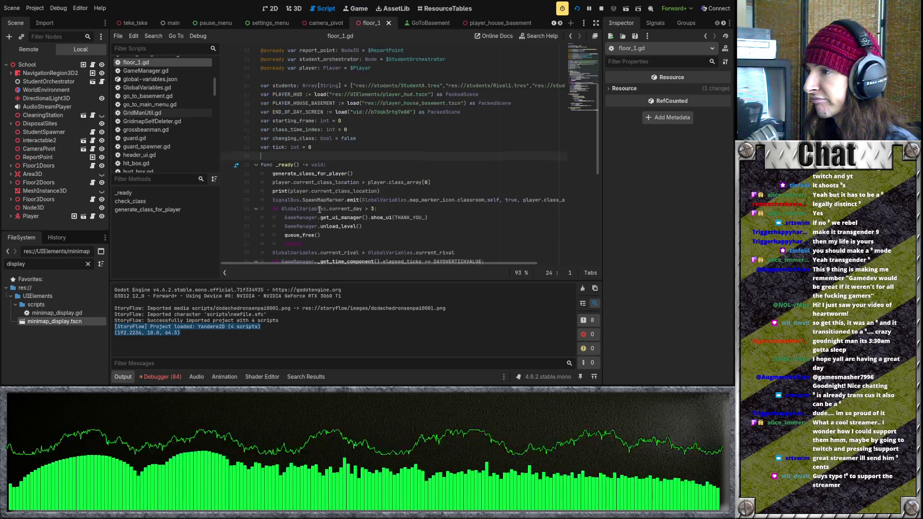
drag(381, 191, 264, 192)
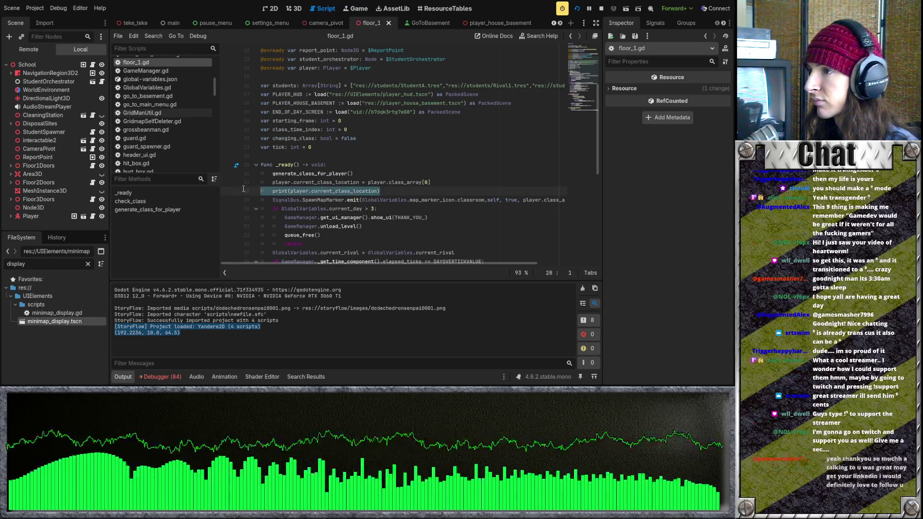
key(BackSpace)
key(BackSpace)
scroll(468, 261, right, 2)
drag(470, 262, 474, 262)
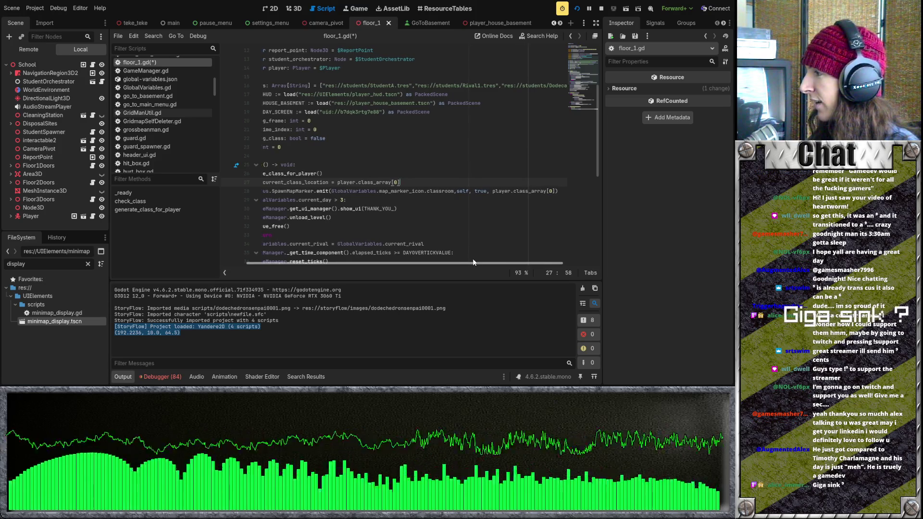
scroll(471, 260, right, 1)
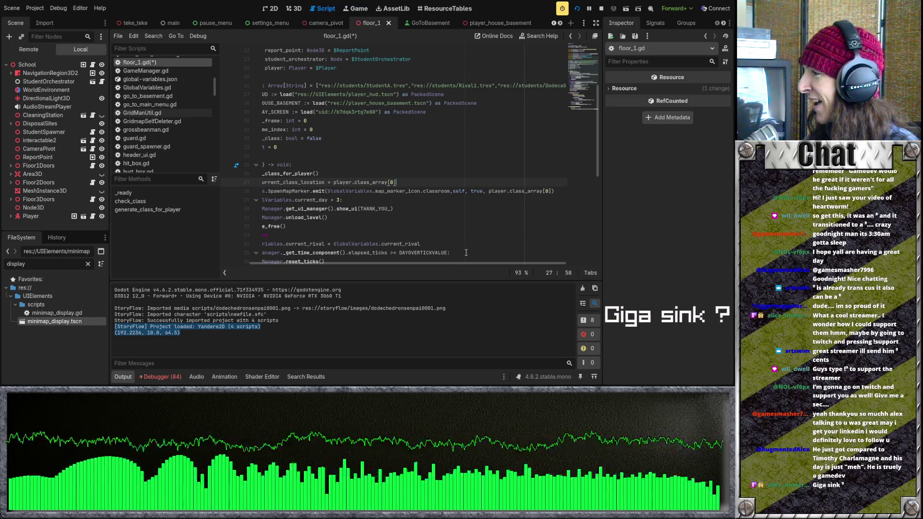
scroll(458, 261, right, 3)
mouse_move(527, 253)
mouse_down()
mouse_move(452, 264)
mouse_move(532, 264)
mouse_move(472, 266)
mouse_up()
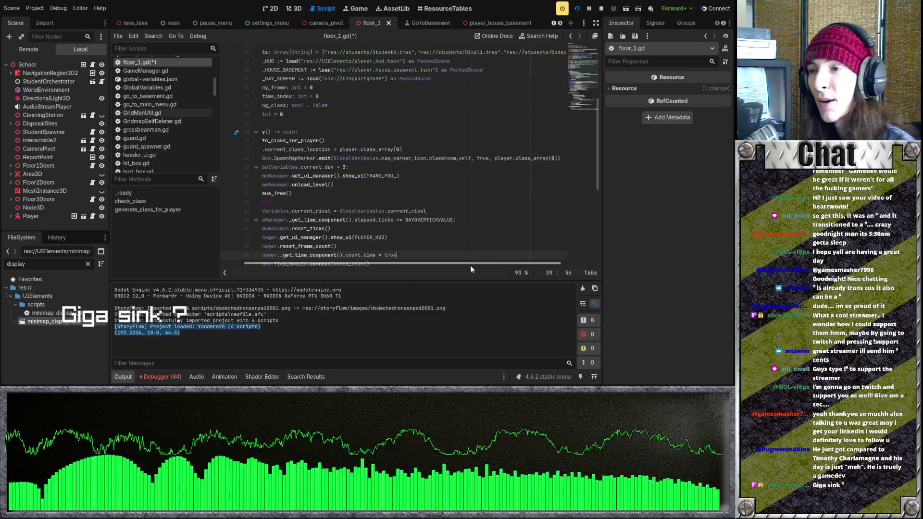
scroll(479, 261, right, 2)
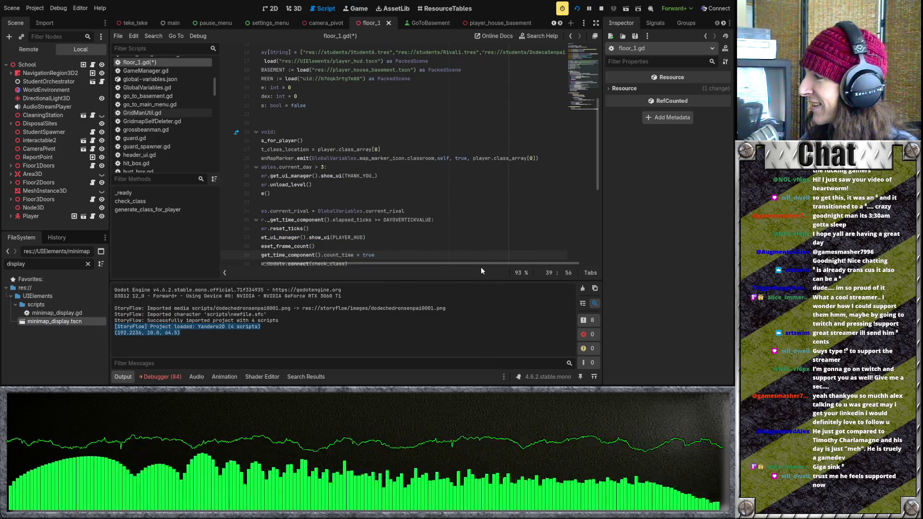
drag(479, 265, 455, 265)
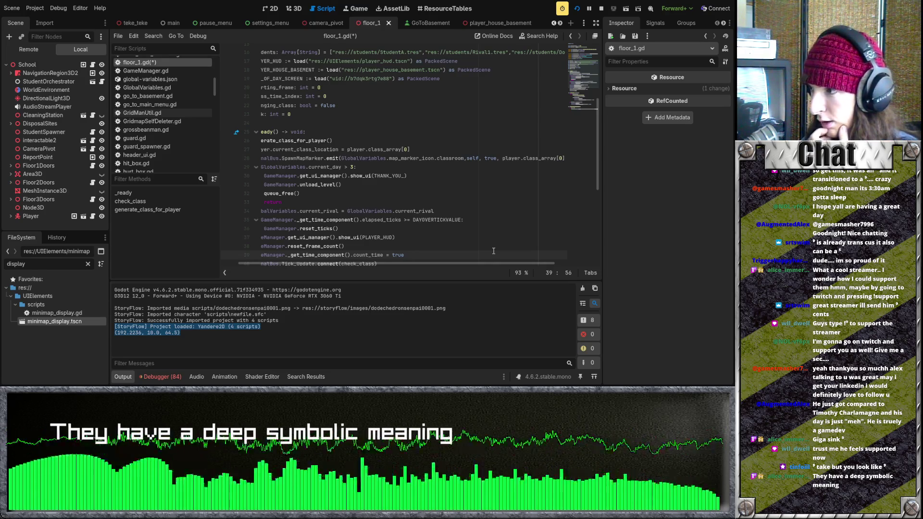
scroll(490, 259, left, 3)
scroll(447, 240, down, 3)
scroll(415, 228, up, 1)
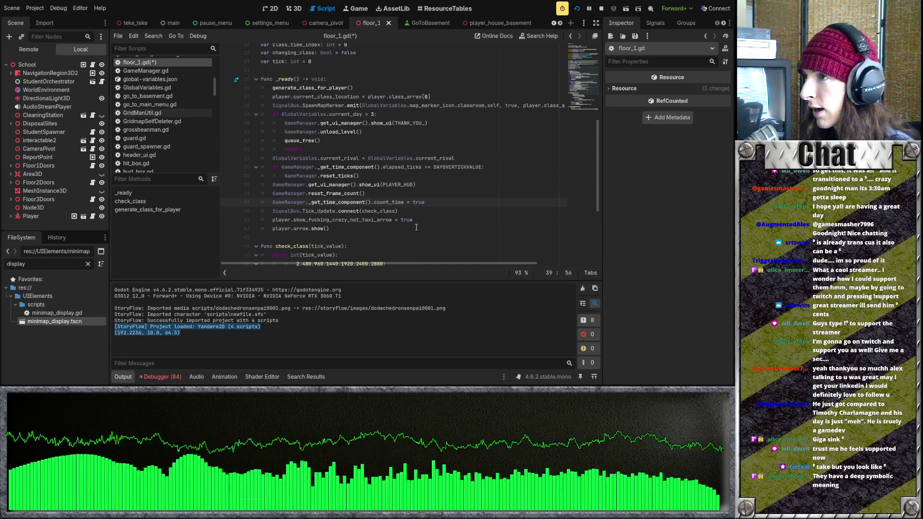
scroll(412, 230, up, 4)
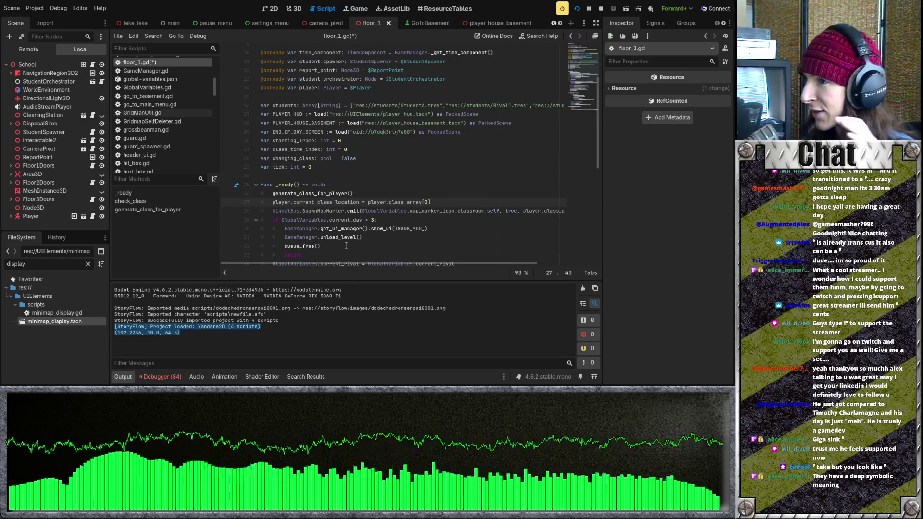
mouse_move(339, 263)
mouse_down()
mouse_move(396, 268)
mouse_move(366, 268)
mouse_up()
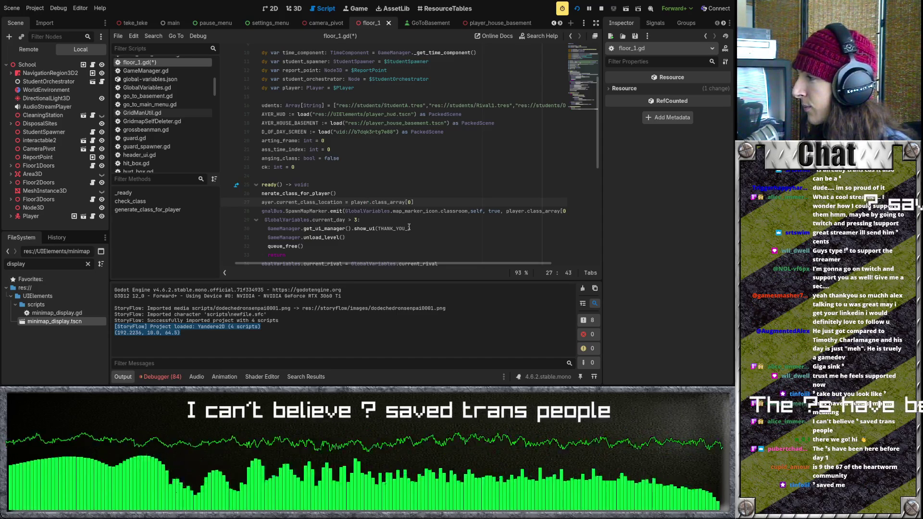
drag(298, 263, 284, 264)
scroll(314, 242, down, 1)
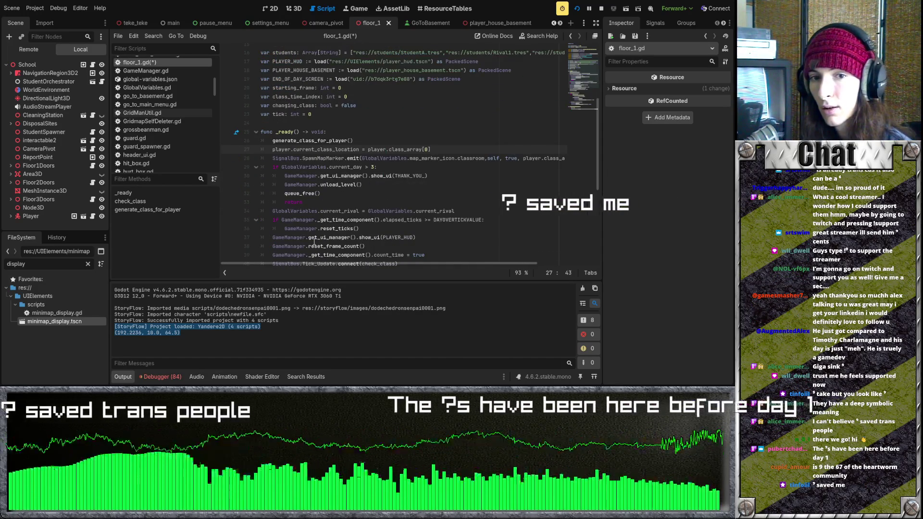
scroll(314, 242, down, 2)
scroll(315, 240, down, 1)
mouse_move(322, 264)
mouse_down()
mouse_move(402, 265)
mouse_move(323, 266)
mouse_up()
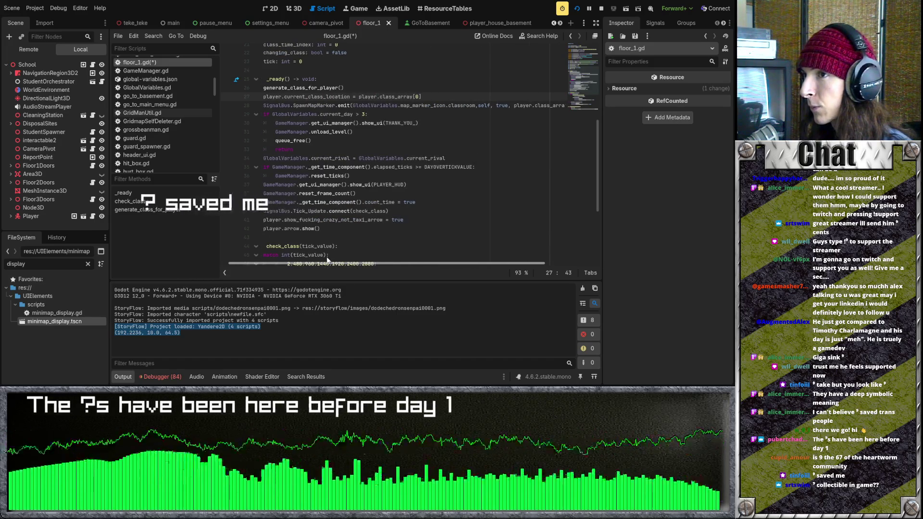
scroll(350, 238, up, 1)
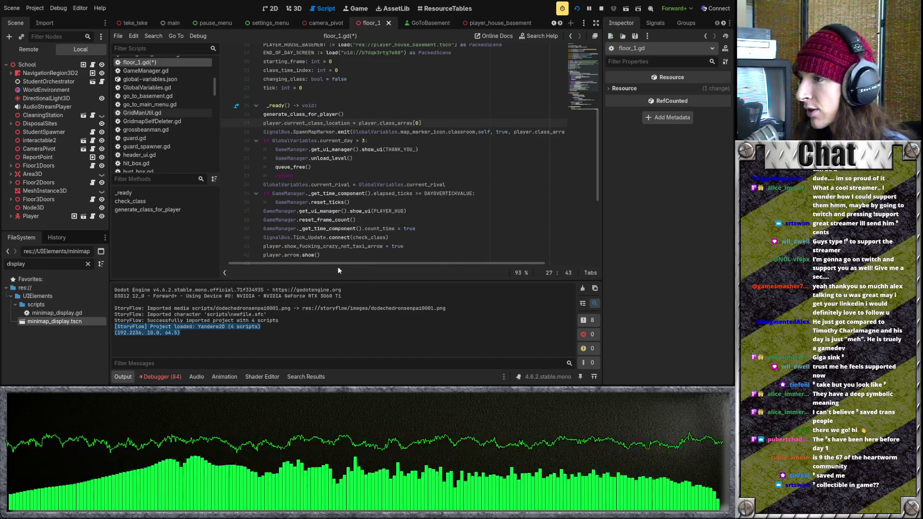
drag(308, 264, 298, 264)
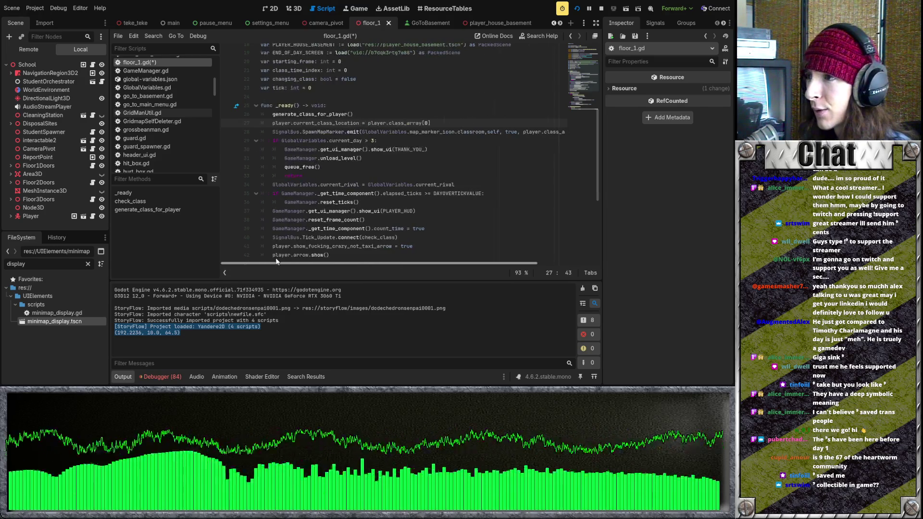
scroll(341, 250, up, 1)
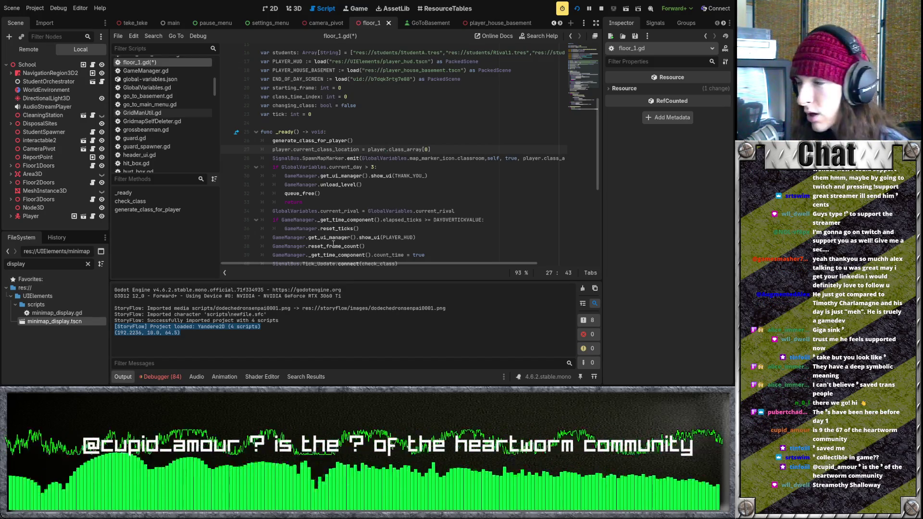
drag(349, 264, 404, 265)
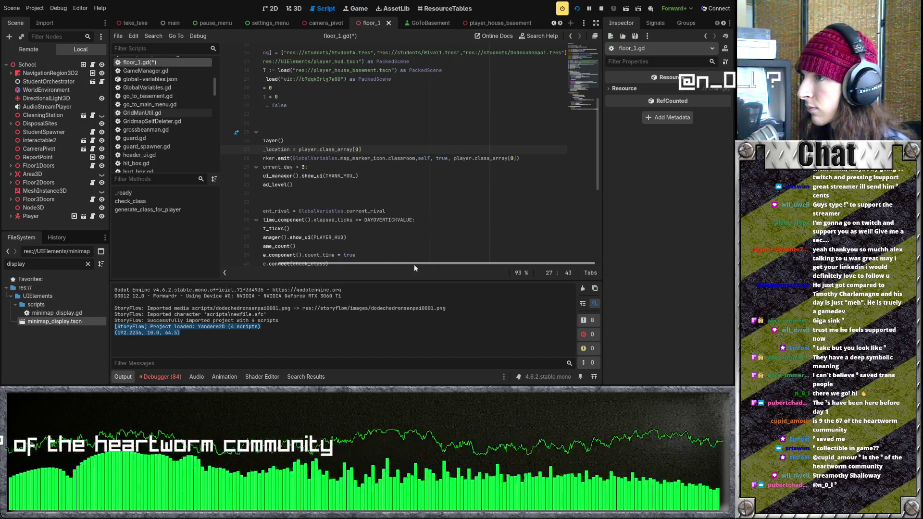
scroll(310, 238, left, 5)
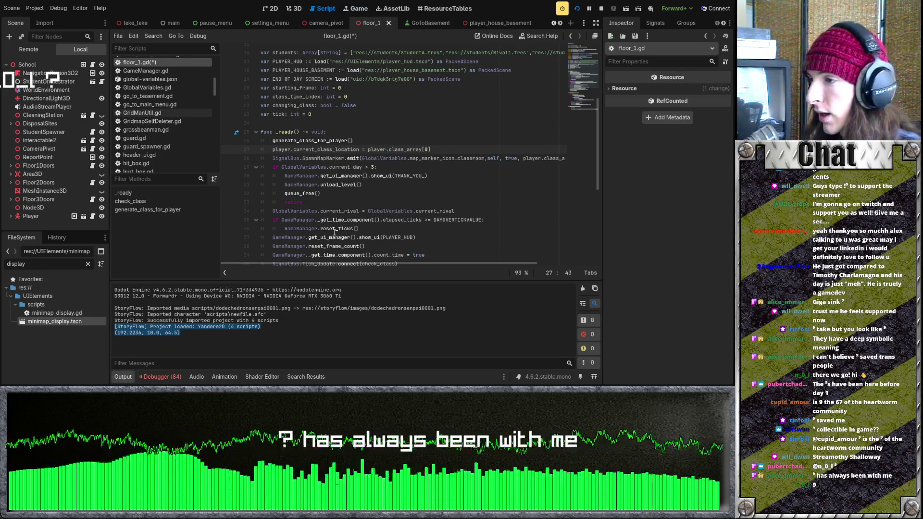
click(315, 247)
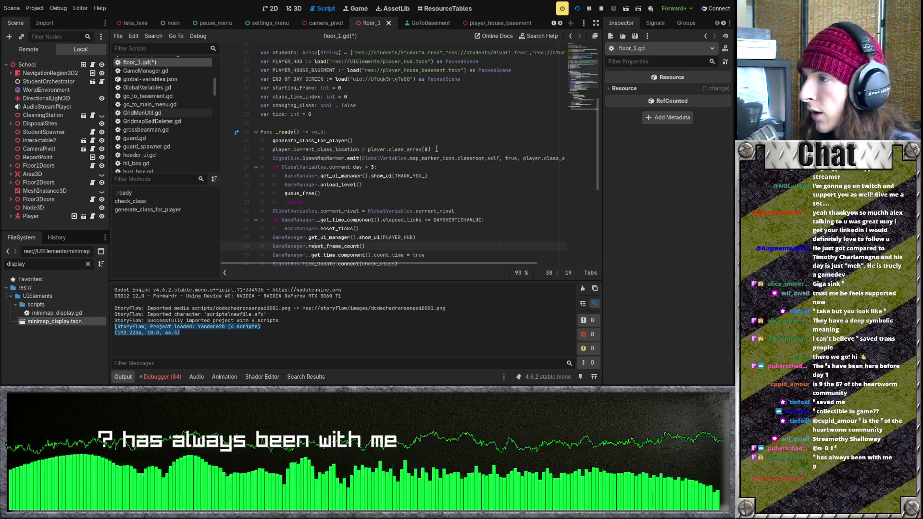
mouse_move(378, 266)
mouse_down()
mouse_move(442, 266)
mouse_move(376, 261)
mouse_up()
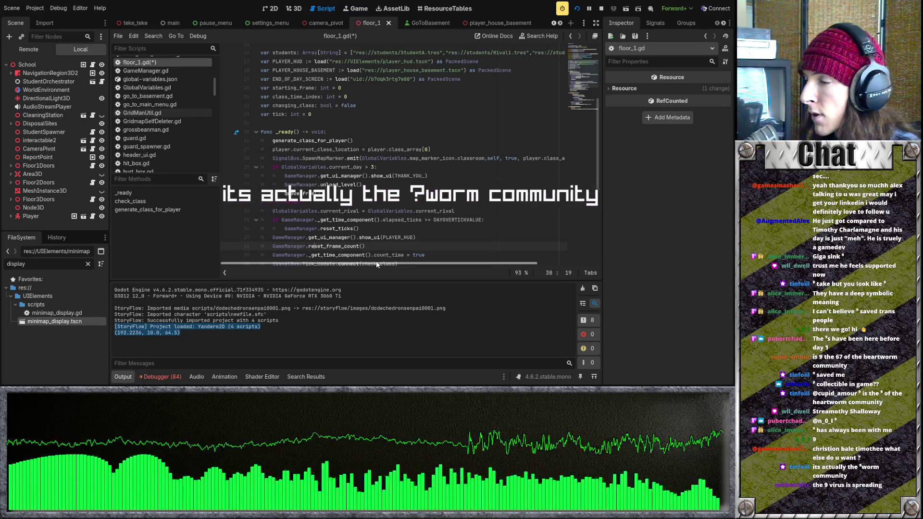
scroll(366, 240, down, 6)
scroll(367, 240, up, 9)
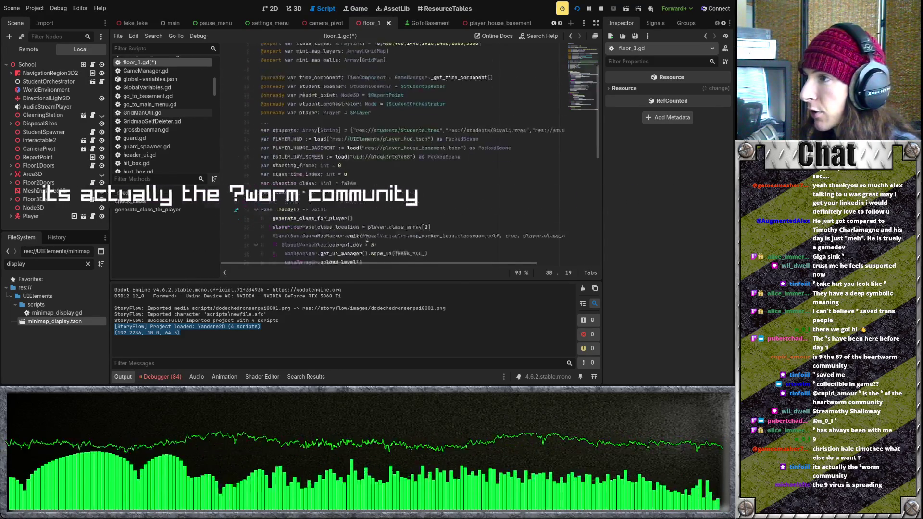
click(372, 211)
key(ctrl+a)
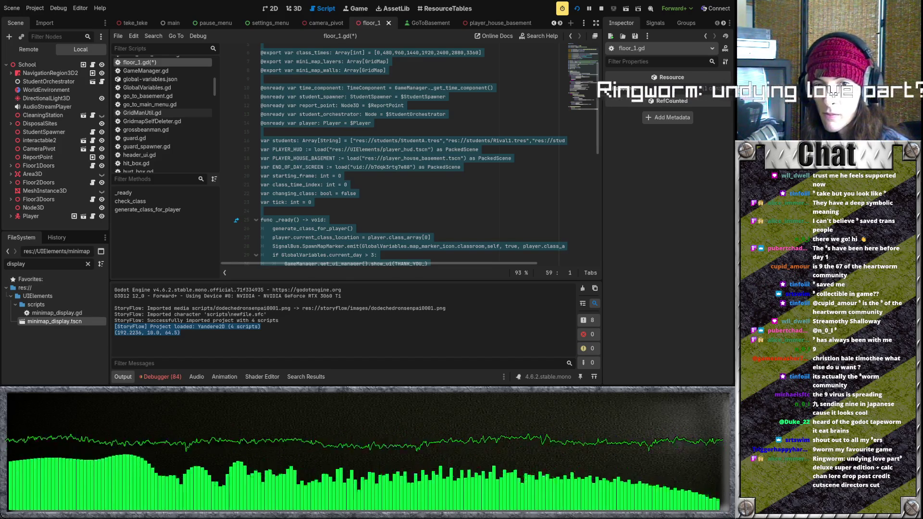
scroll(414, 154, up, 2)
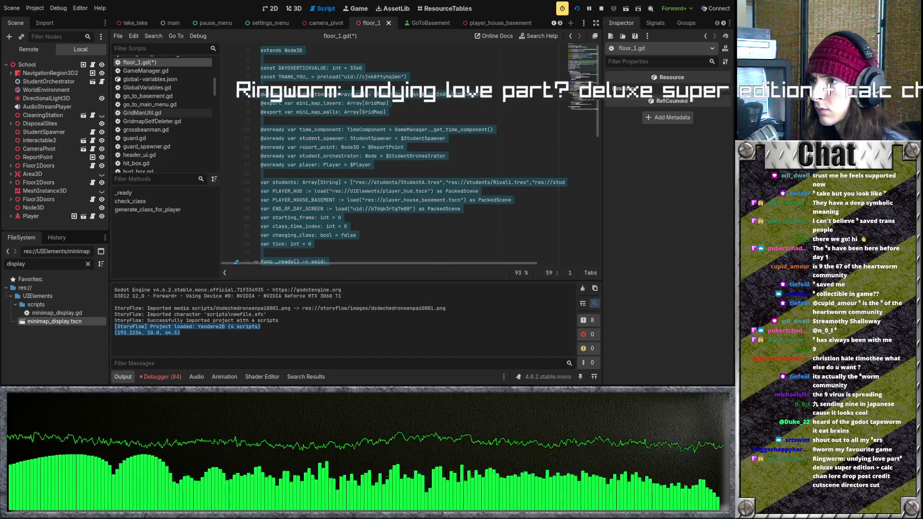
scroll(413, 153, down, 5)
click(403, 147)
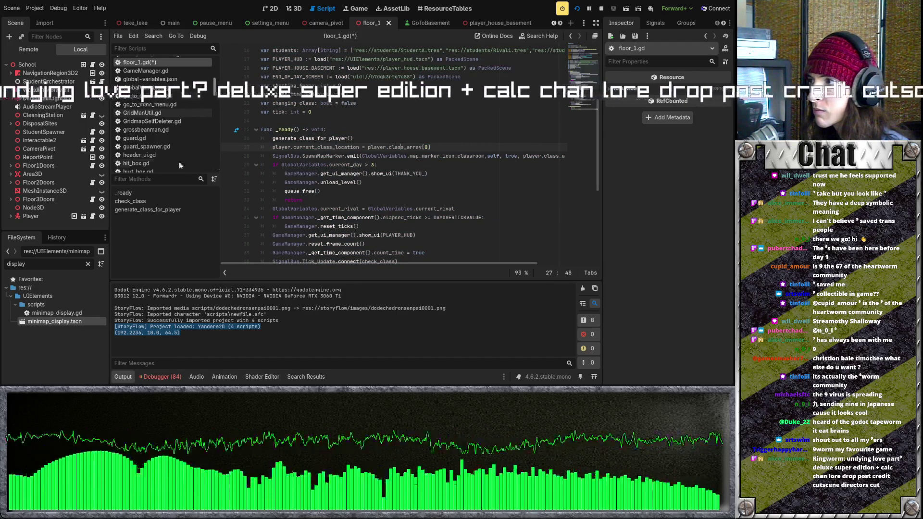
double_click(77, 321)
Bring up minimap_display.gd, review its spawn_minimap_marker code, and clear the file filter
click(93, 65)
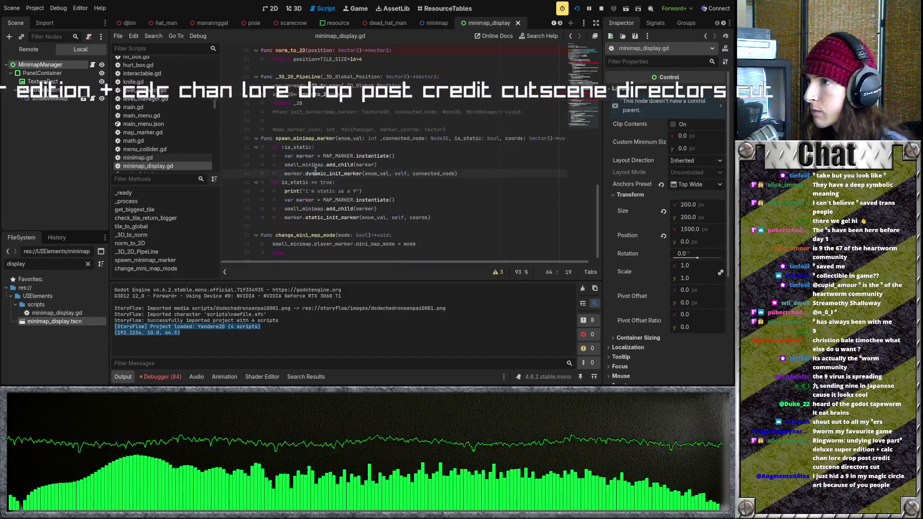
key(ctrl+a)
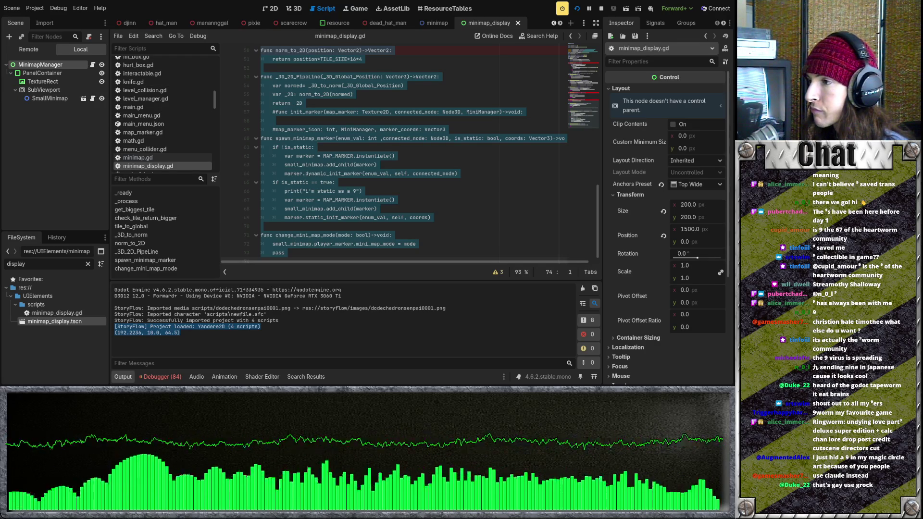
click(368, 165)
scroll(397, 162, up, 1)
scroll(361, 184, up, 4)
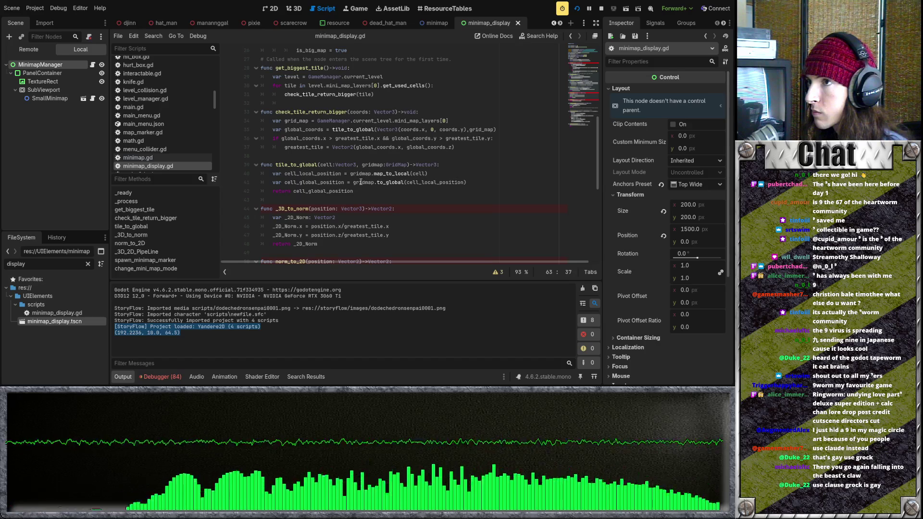
click(88, 264)
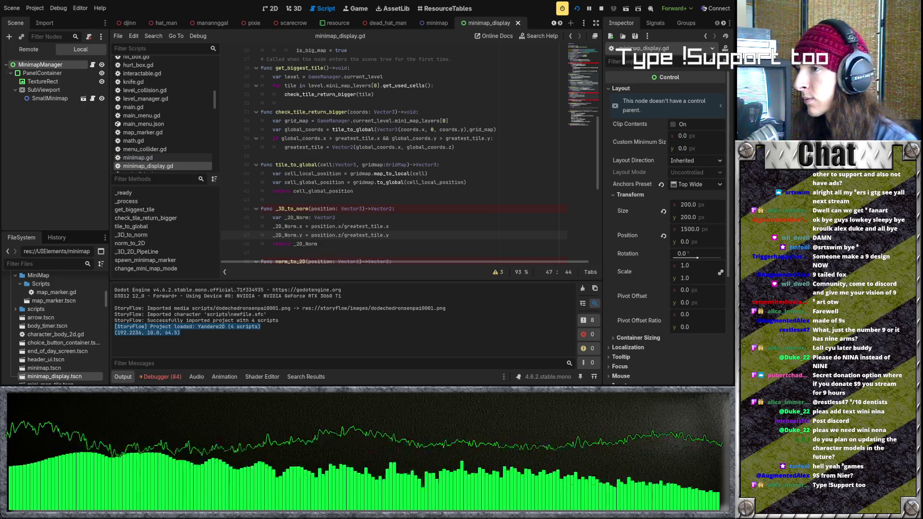
click(363, 199)
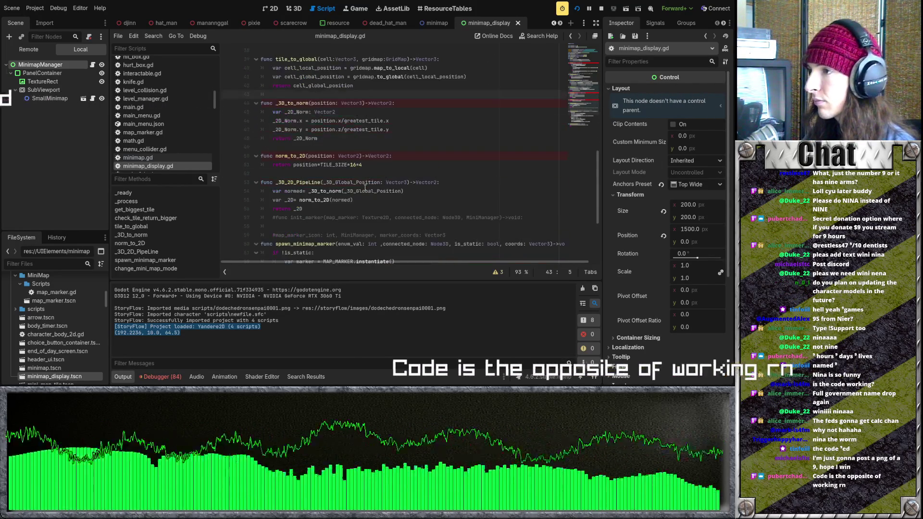
scroll(366, 192, down, 8)
Highlight spawn_minimap_marker and its is_static == true branch in minimap_display.gd
scroll(368, 187, up, 6)
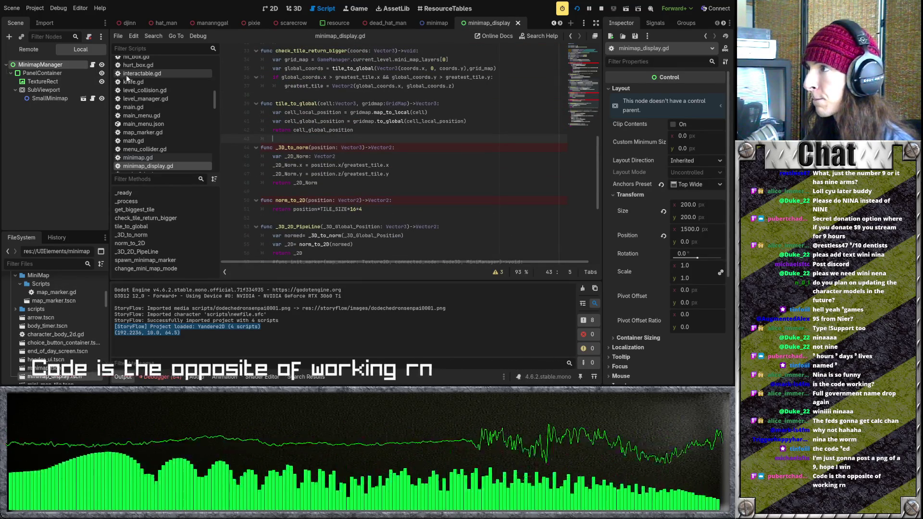
scroll(388, 175, down, 3)
scroll(388, 175, down, 3)
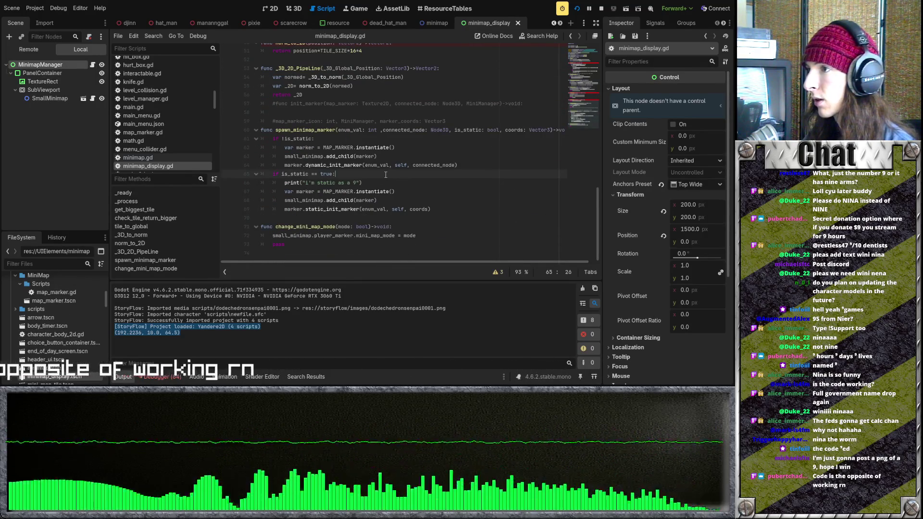
drag(272, 174, 459, 204)
click(441, 208)
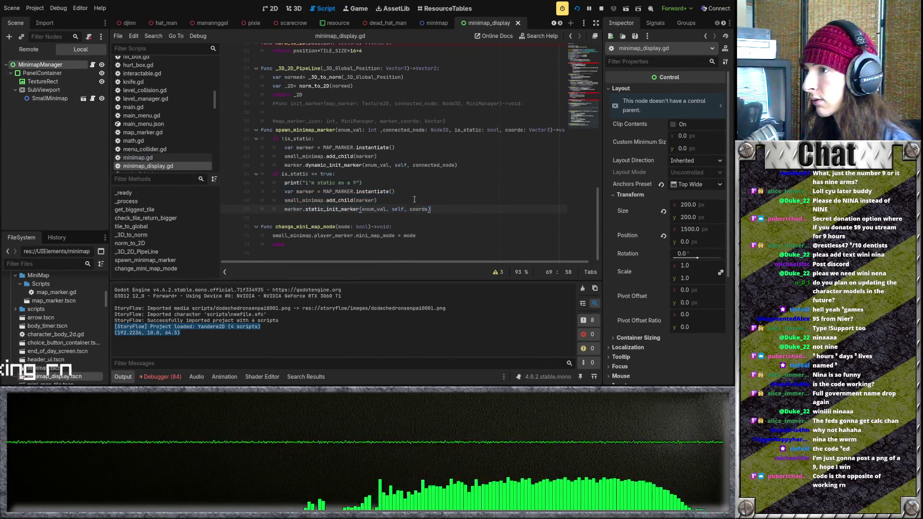
mouse_move(273, 174)
mouse_down()
mouse_move(463, 221)
mouse_move(239, 130)
mouse_up()
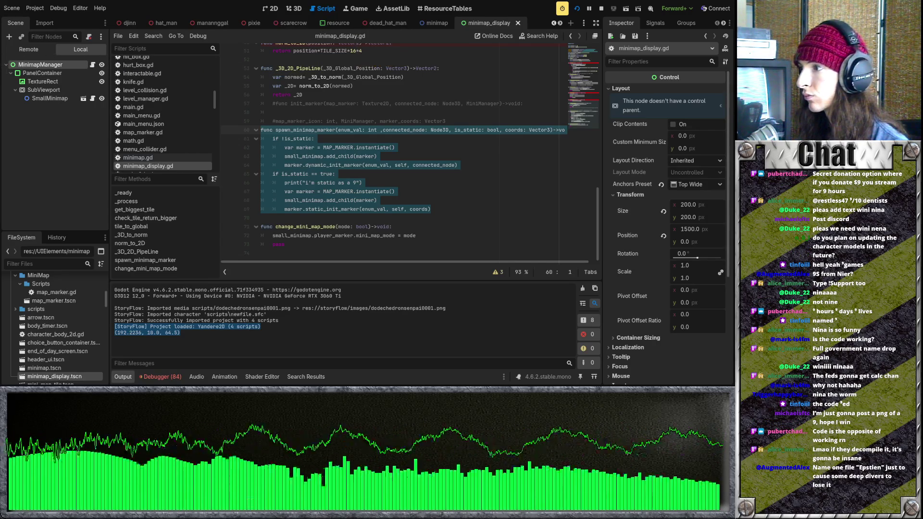
click(49, 260)
Filter files for 'signal', view the SpawnMapMarker declaration in SignalBus.gd, then return to floor_1
text(signal)
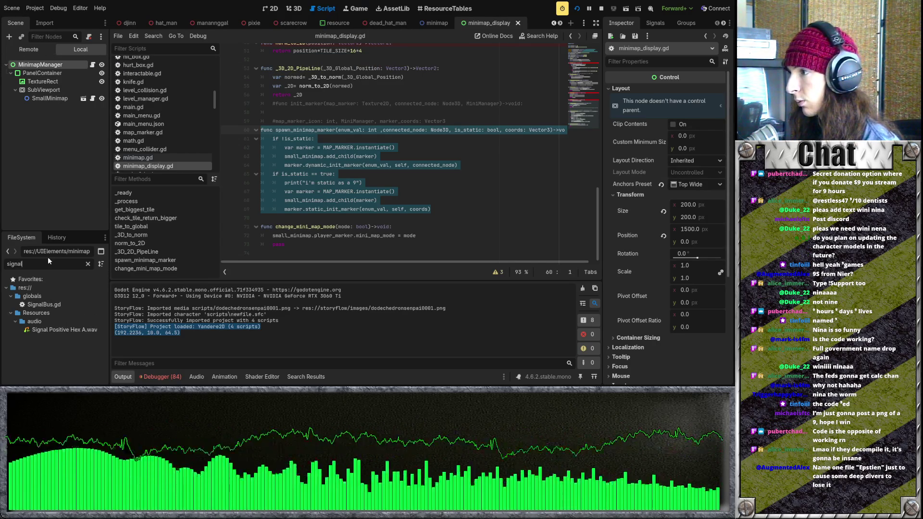
double_click(65, 304)
click(414, 163)
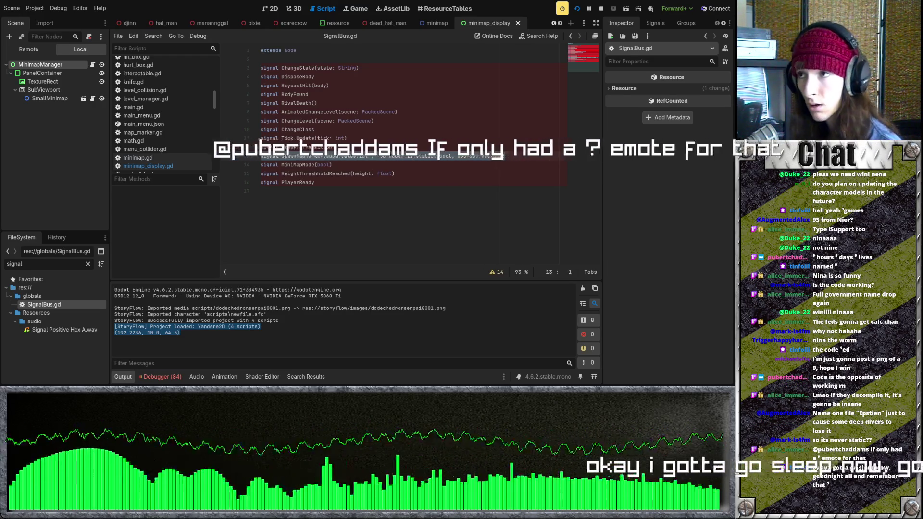
scroll(144, 23, up, 2)
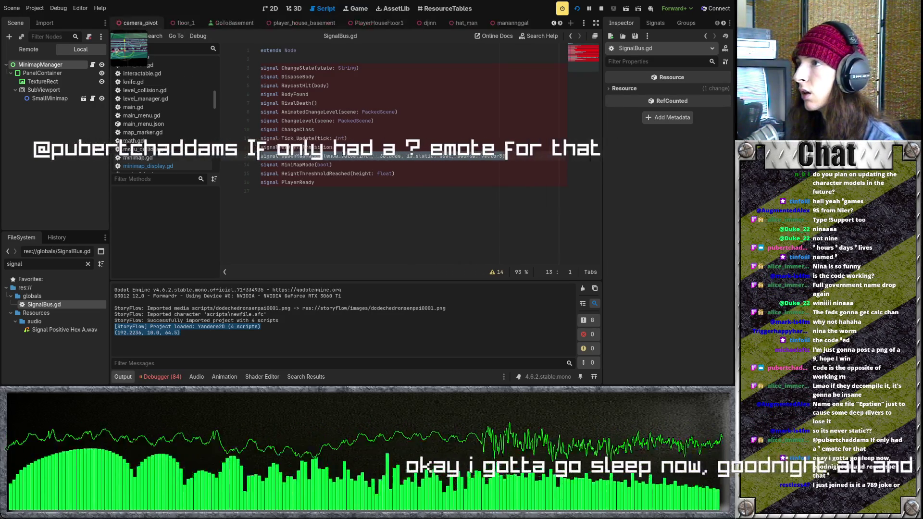
scroll(361, 23, up, 3)
scroll(360, 23, up, 4)
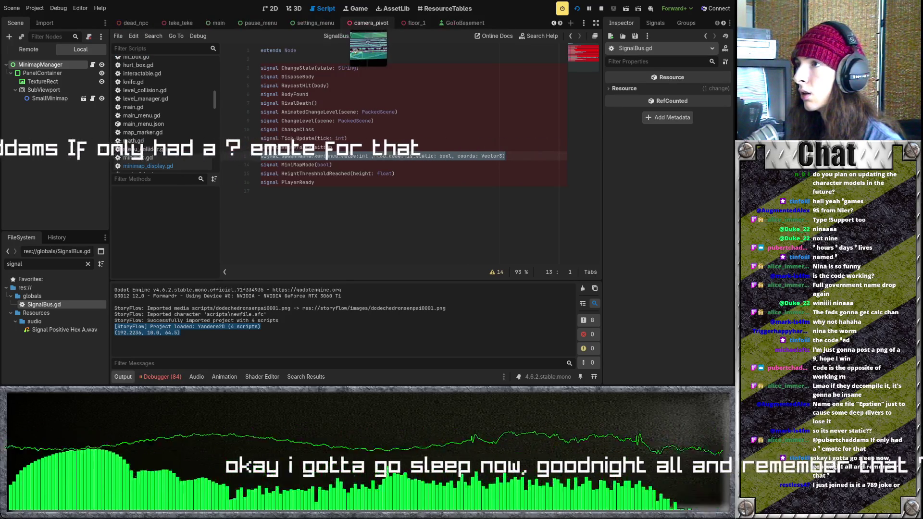
click(417, 23)
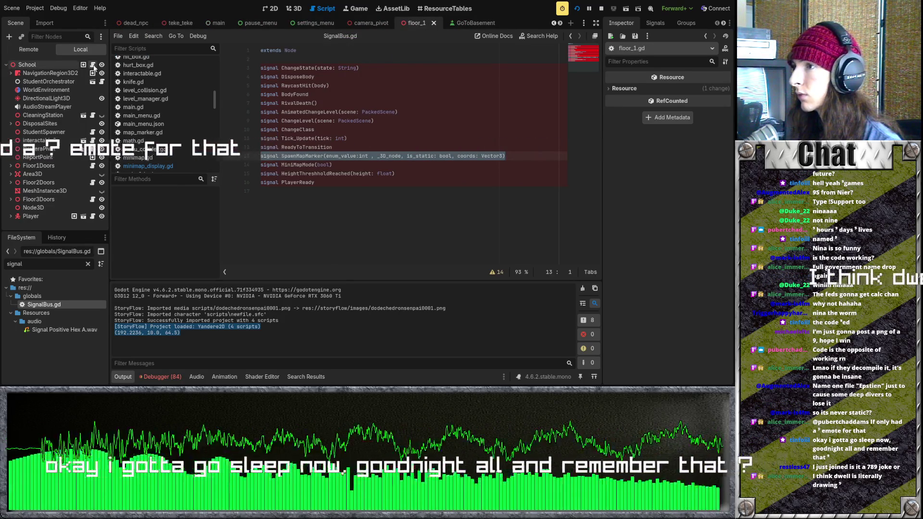
Highlight the SpawnMapMarker emit lines in floor_1.gd's _ready, then inspect the School node
click(292, 138)
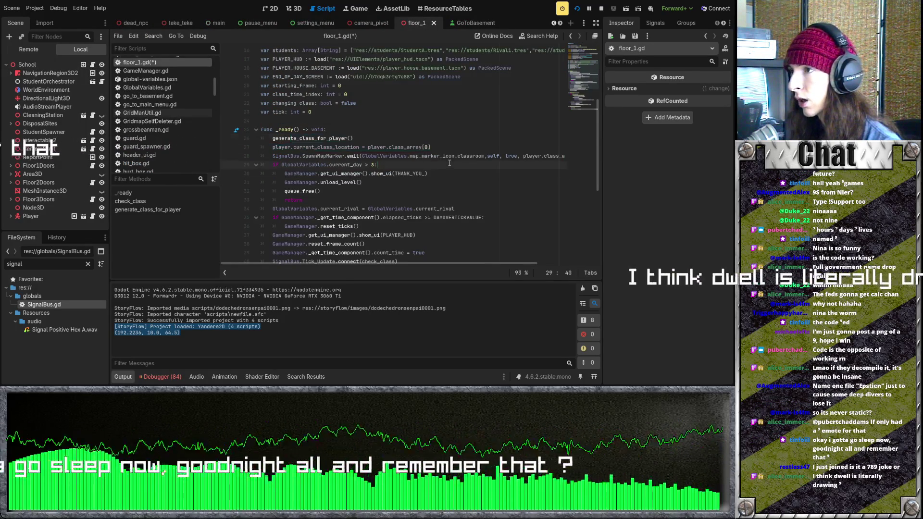
drag(273, 156, 575, 154)
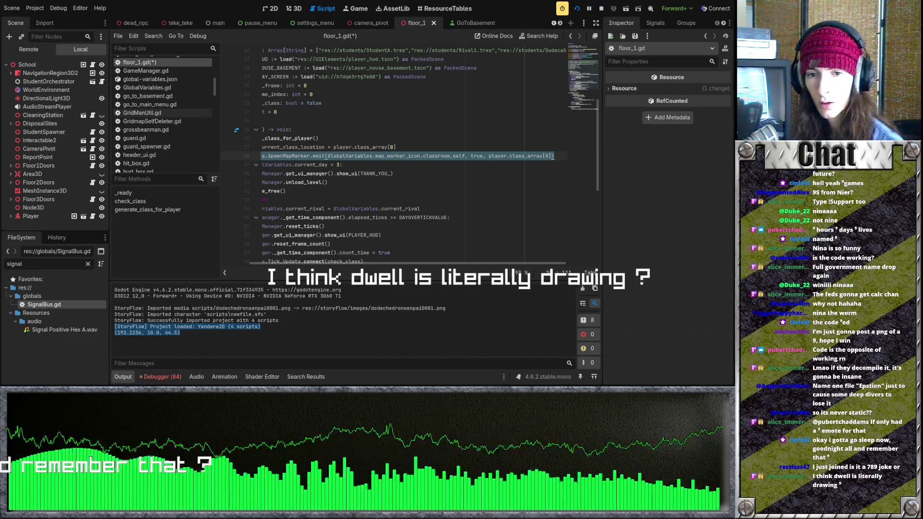
click(524, 209)
mouse_move(555, 155)
mouse_down()
mouse_move(231, 138)
mouse_move(231, 147)
mouse_up()
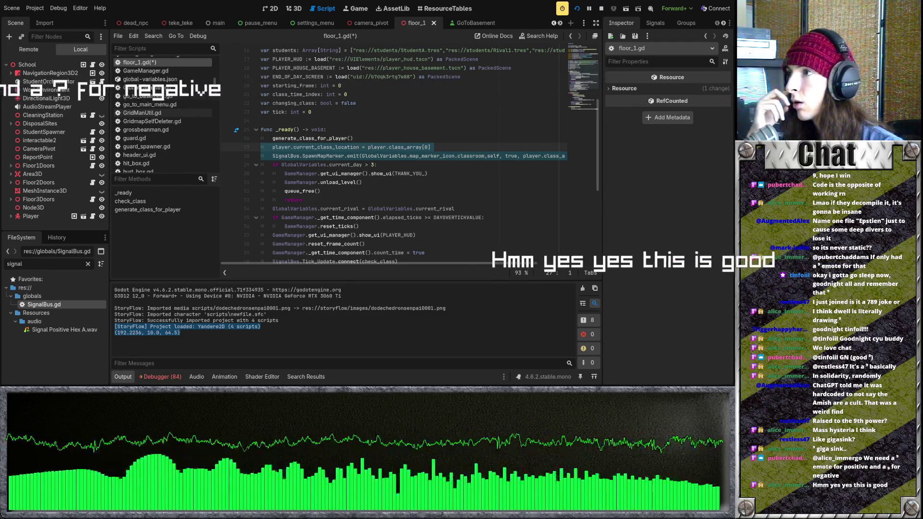
click(27, 65)
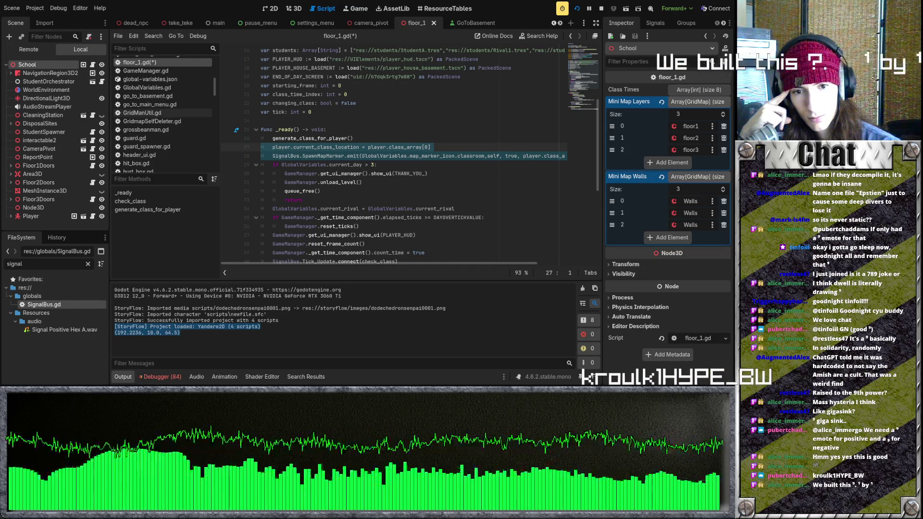
scroll(399, 154, down, 7)
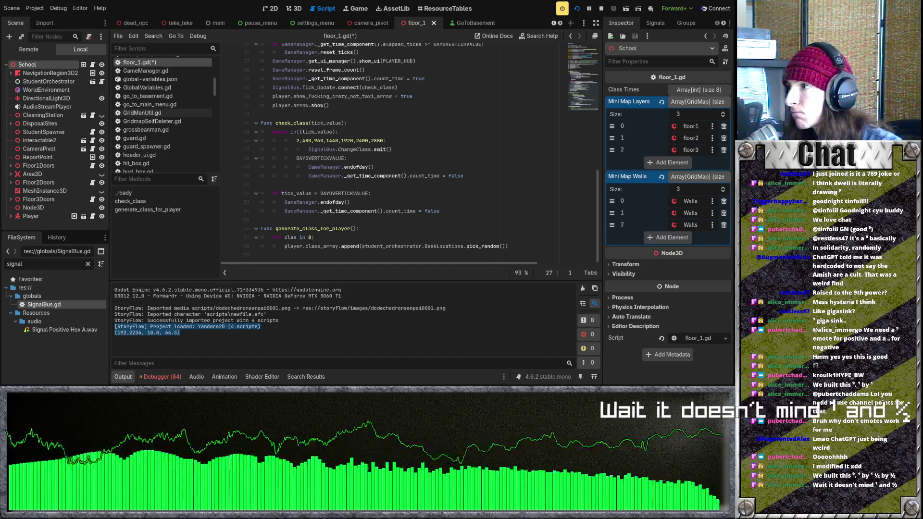
Examine the SpawnMapMarker emit call and its class_array index in floor_1.gd's _ready
scroll(404, 154, up, 6)
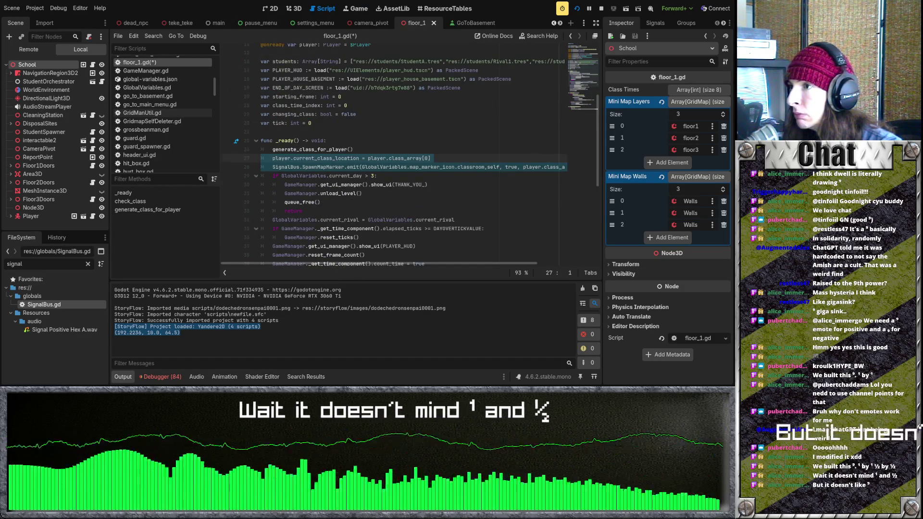
scroll(307, 178, up, 1)
click(308, 176)
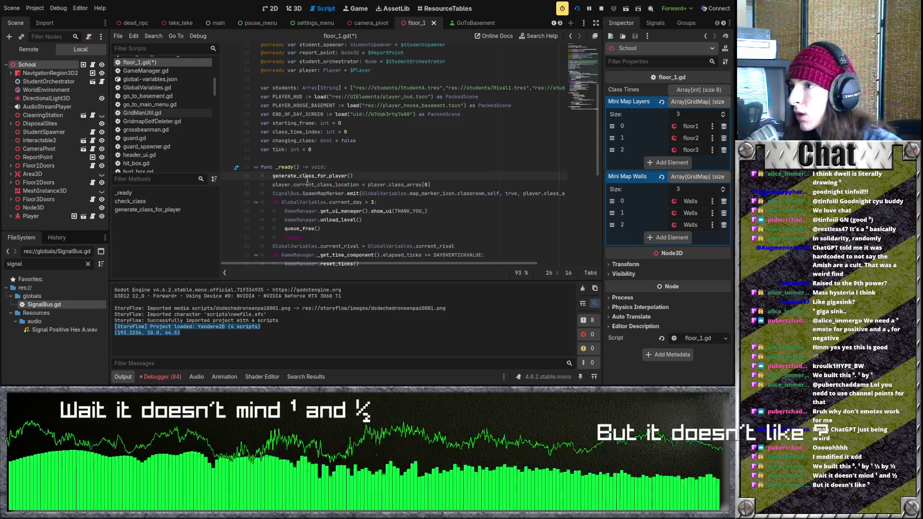
drag(272, 193, 569, 193)
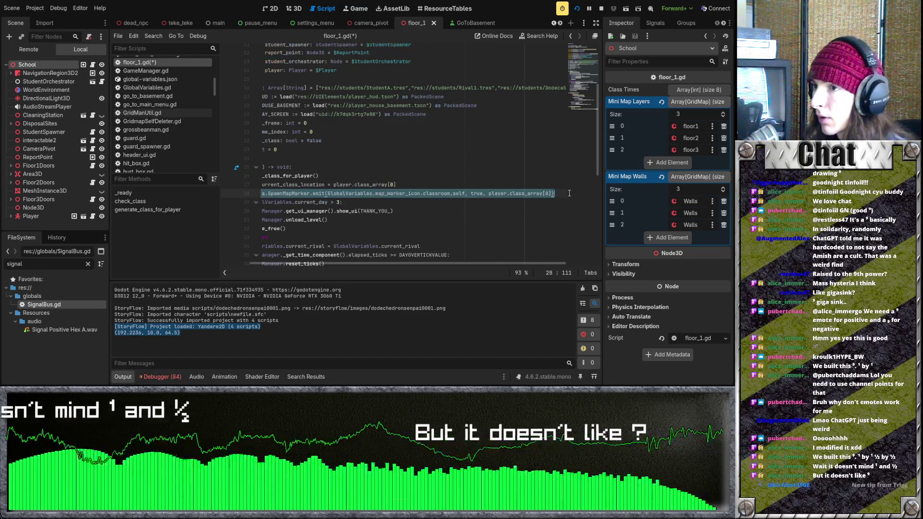
click(551, 197)
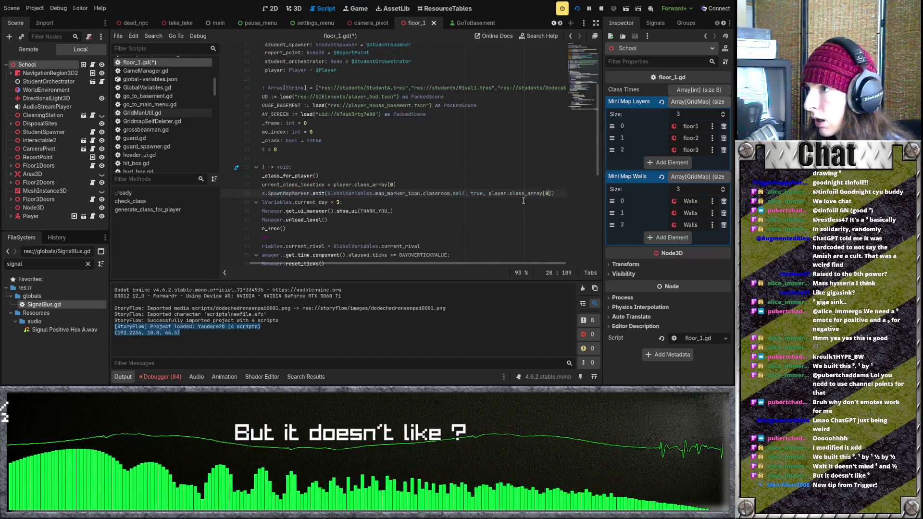
drag(427, 191, 229, 185)
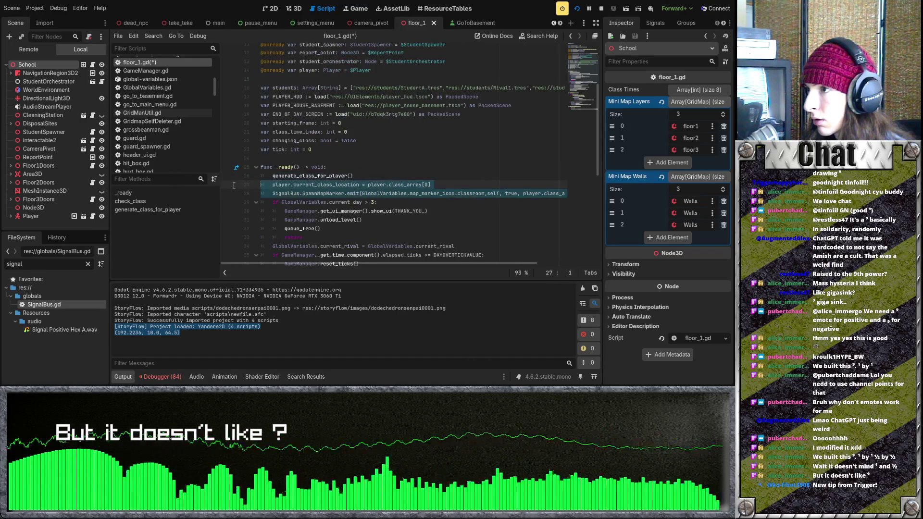
click(356, 194)
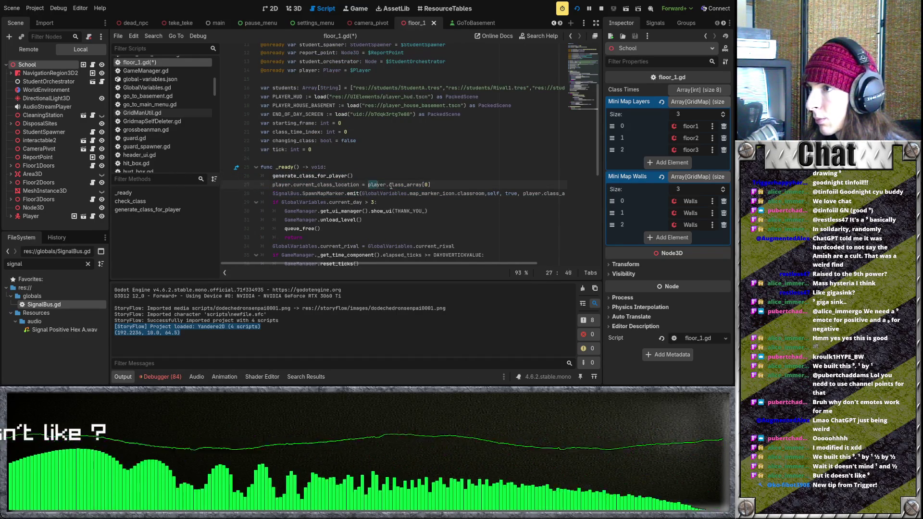
Select the full SpawnMapMarker emit line, then show the Player node's properties
scroll(422, 187, up, 4)
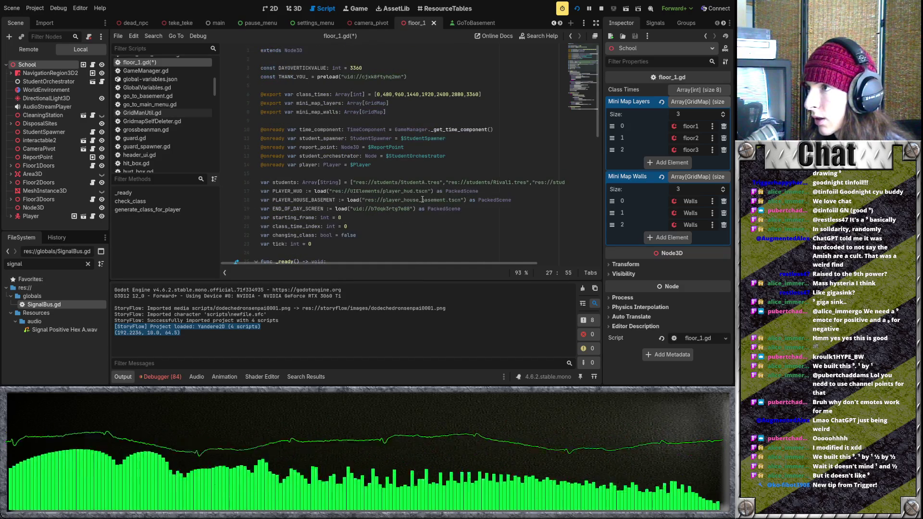
scroll(421, 200, down, 2)
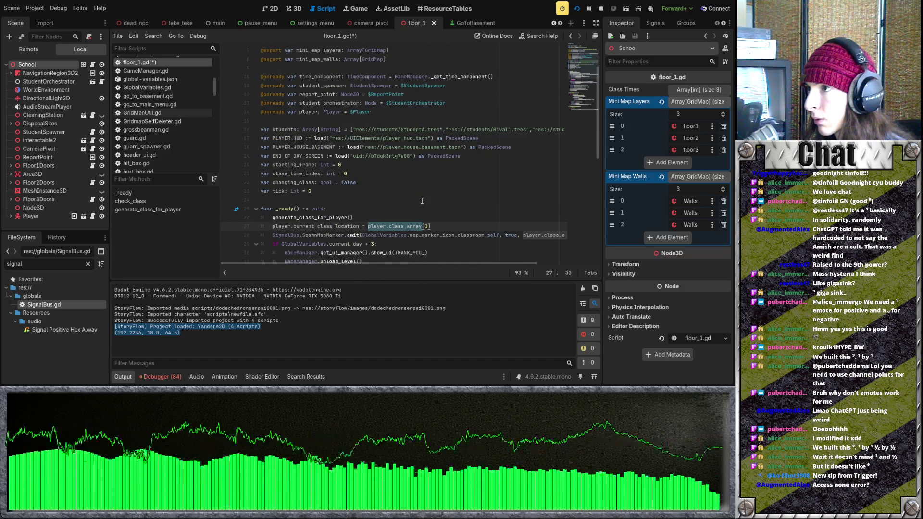
scroll(422, 201, down, 1)
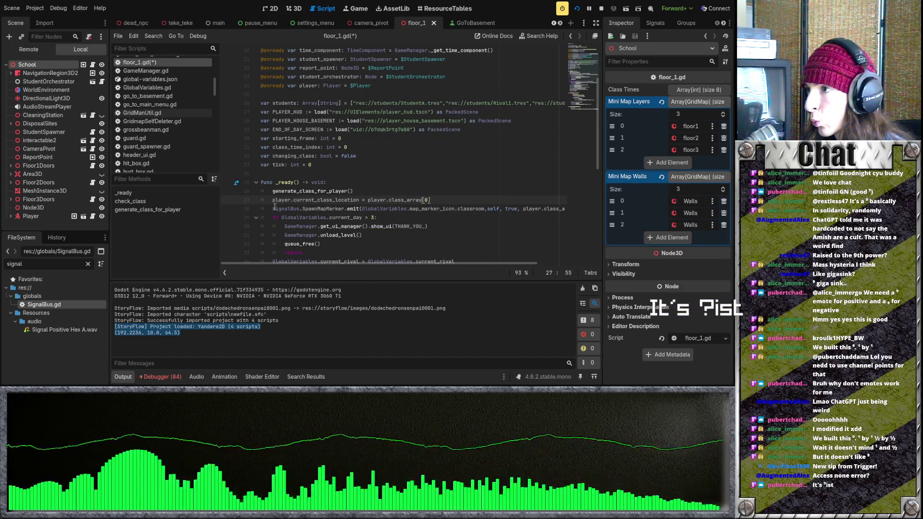
drag(272, 209, 564, 209)
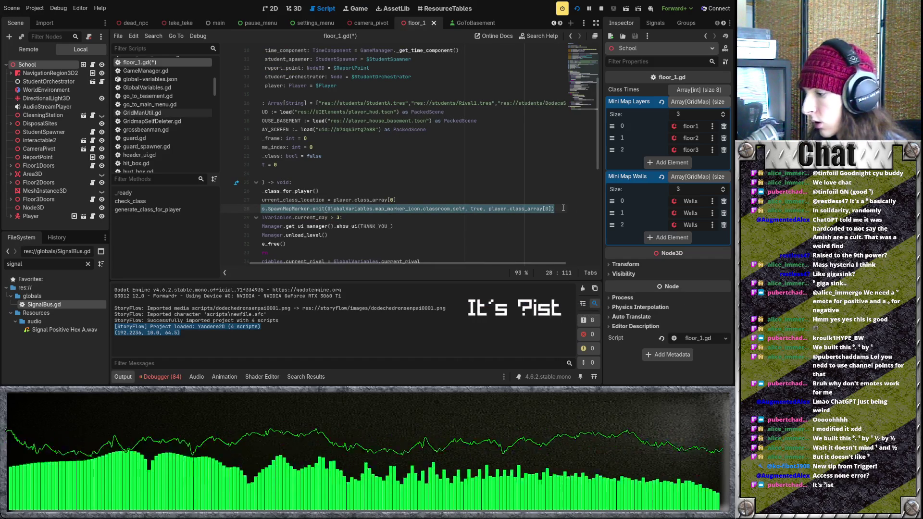
drag(467, 263, 395, 262)
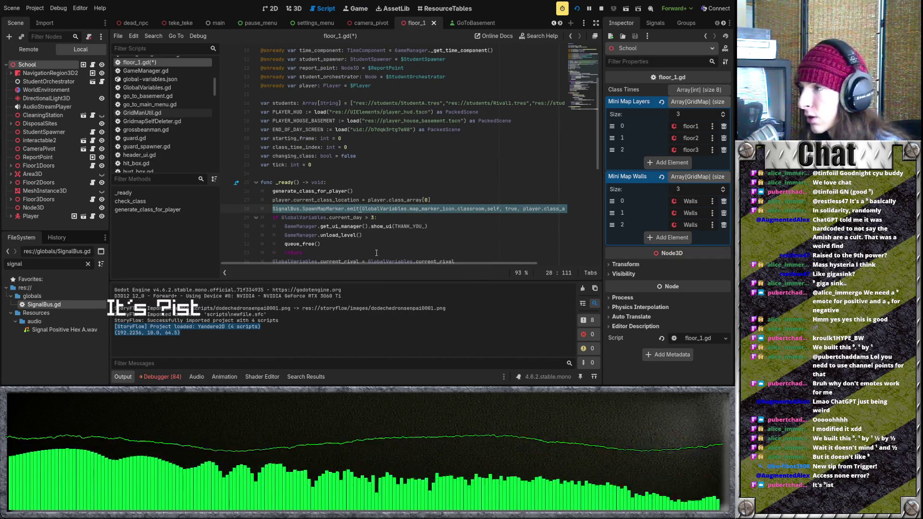
click(324, 209)
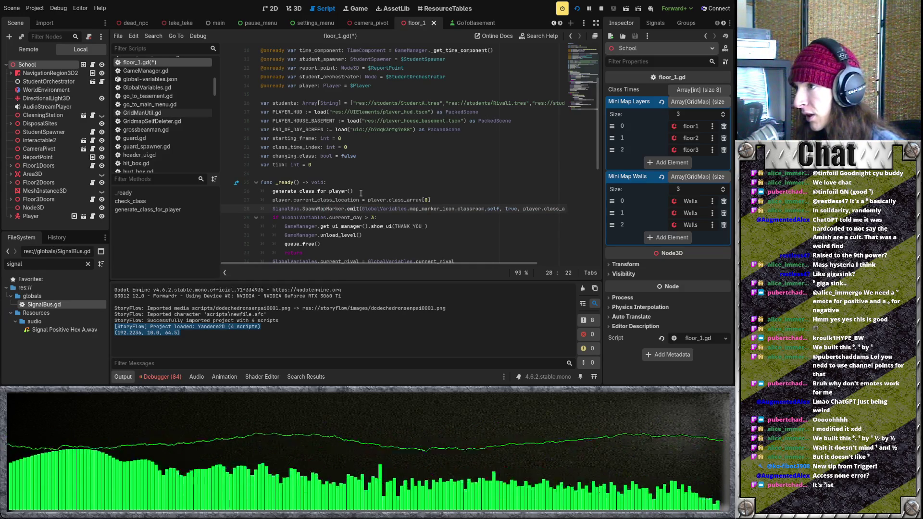
click(44, 217)
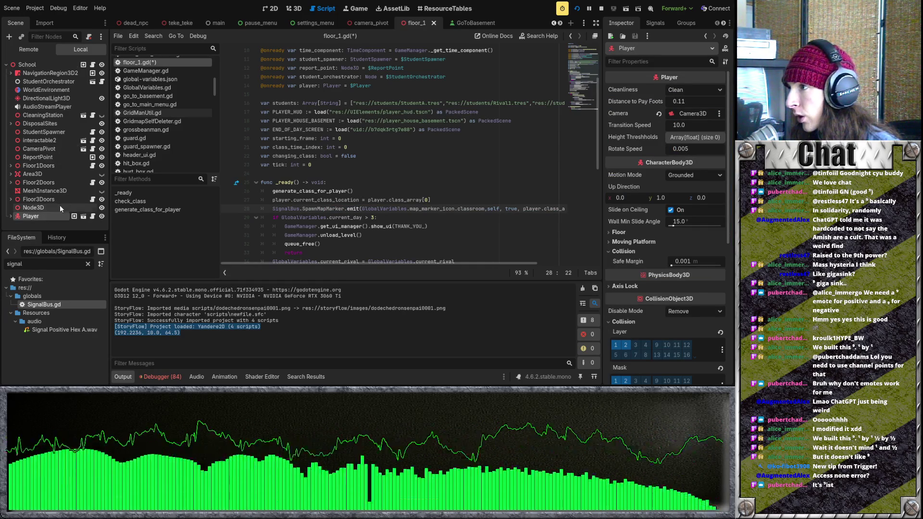
Paste the SpawnMapMarker emit into player.gd's _ready, drop the 'player.' prefix, then save and run
click(92, 217)
scroll(331, 193, up, 4)
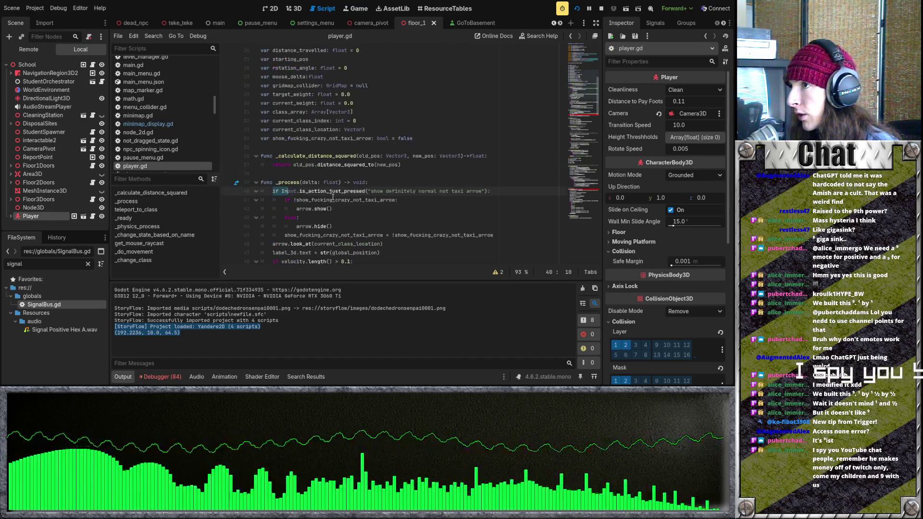
scroll(349, 177, down, 6)
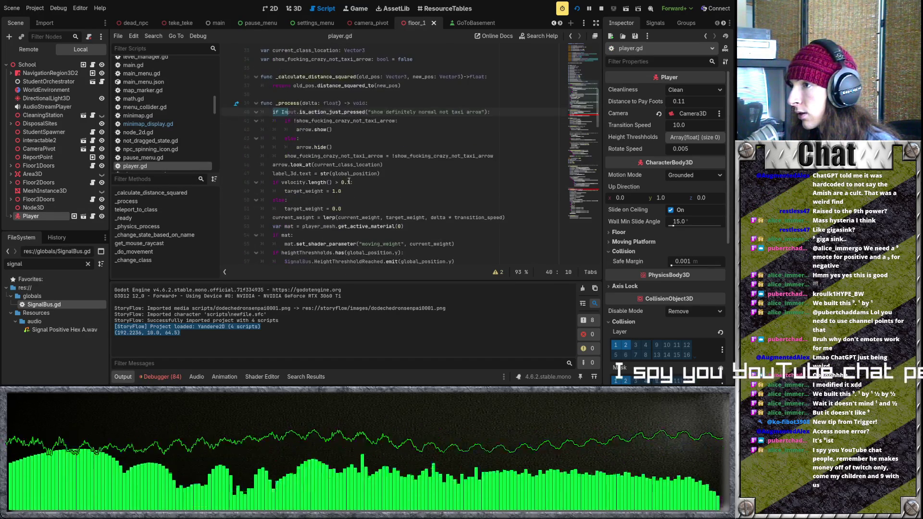
scroll(349, 179, down, 3)
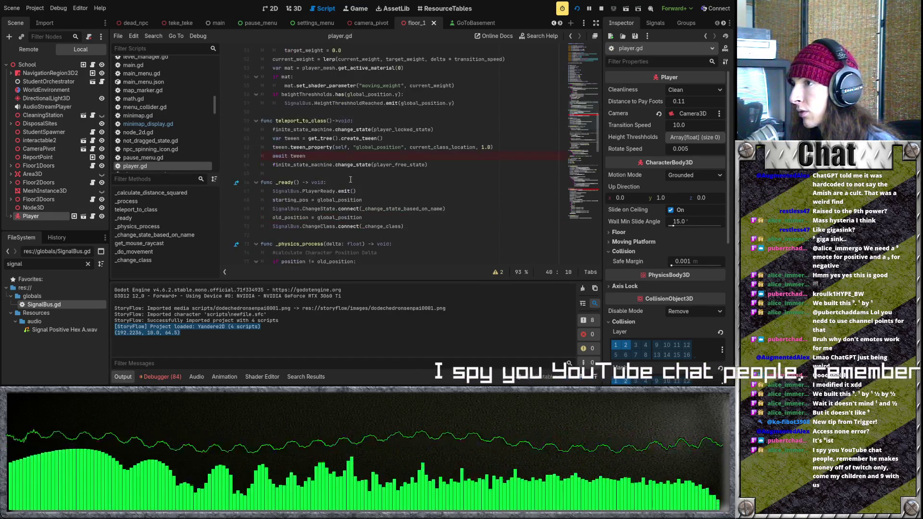
key(Return)
key(ctrl+v)
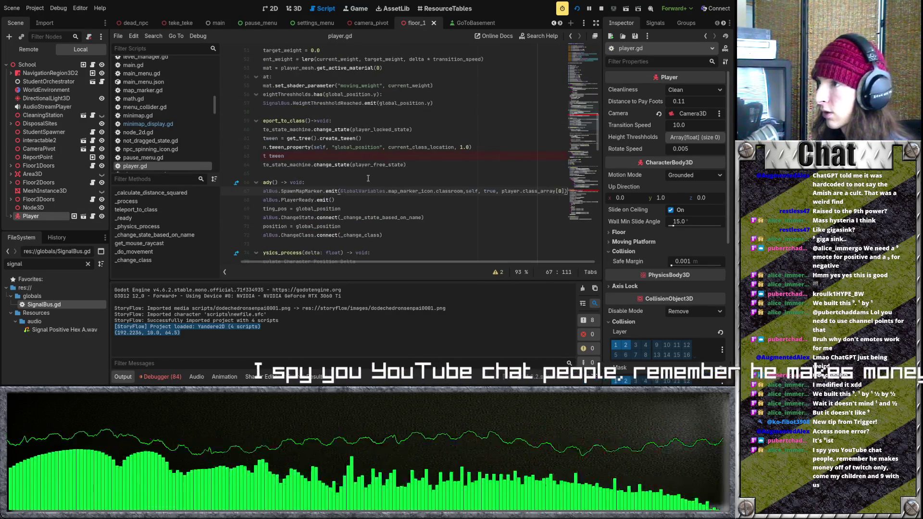
click(524, 191)
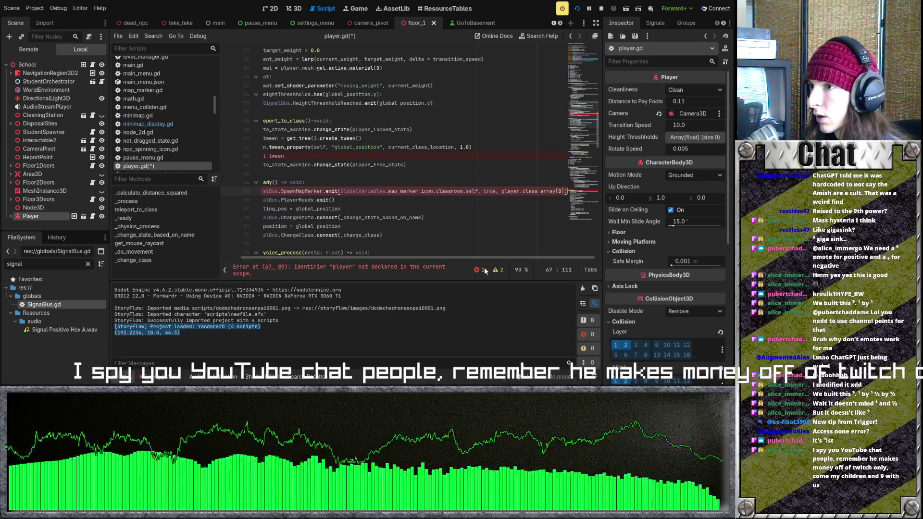
key(BackSpace)
key(BackSpace)
key(BackSpace)
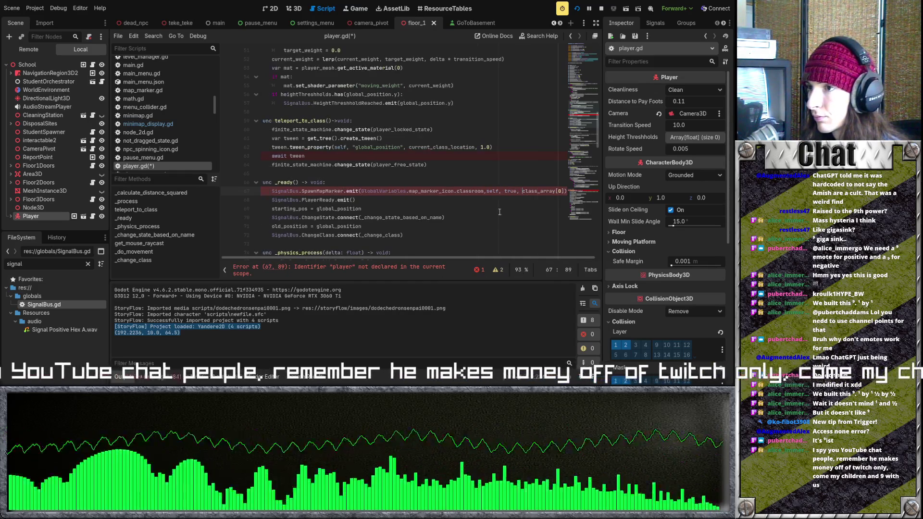
key(ctrl+s)
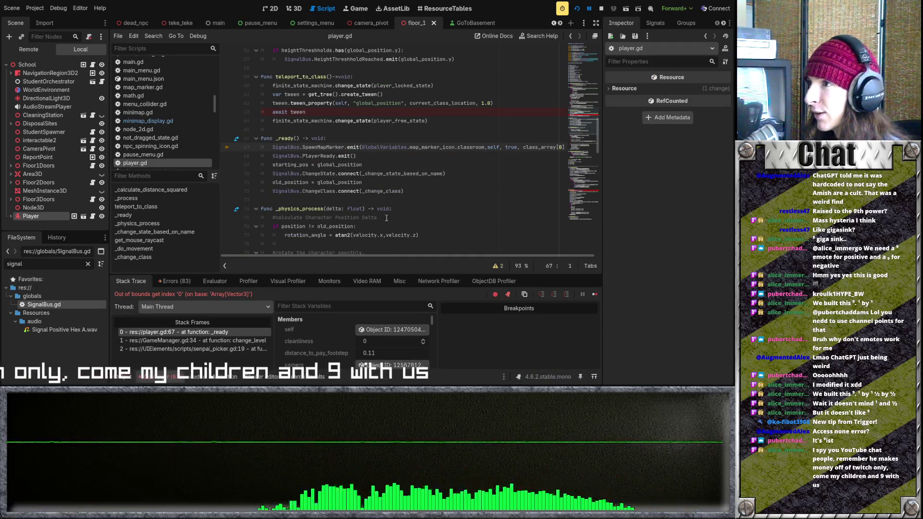
Replace class_array[0] with current_class_location in player.gd's SpawnMapMarker emit call
scroll(352, 257, right, 1)
mouse_move(321, 254)
mouse_down()
mouse_move(251, 254)
mouse_move(332, 257)
mouse_up()
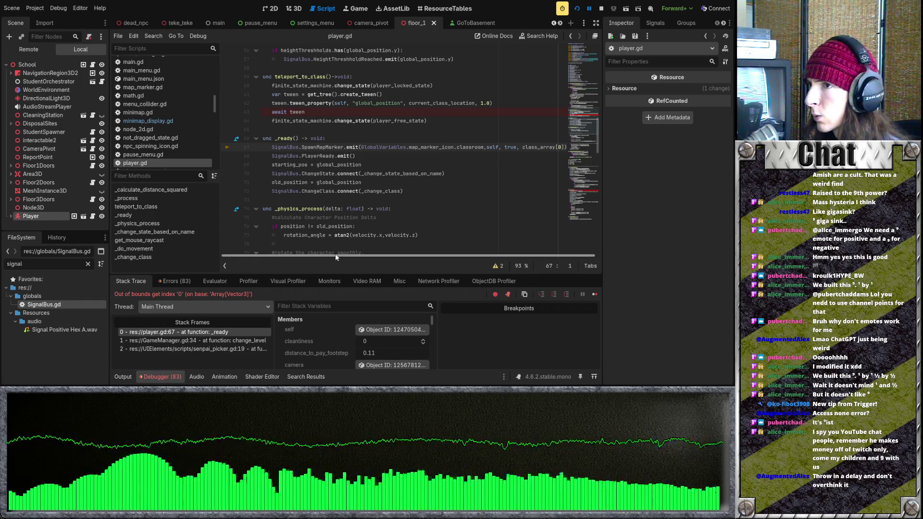
drag(561, 147, 525, 148)
scroll(519, 172, up, 9)
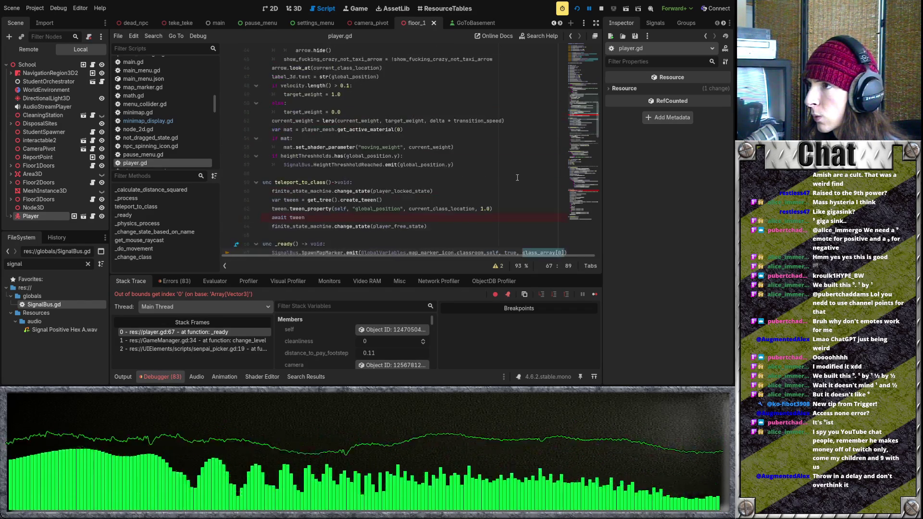
scroll(518, 178, up, 3)
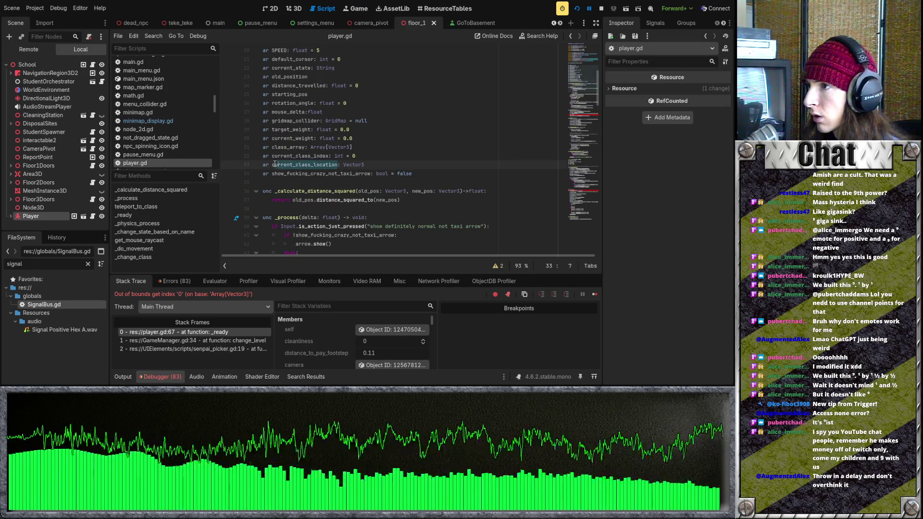
scroll(560, 181, down, 12)
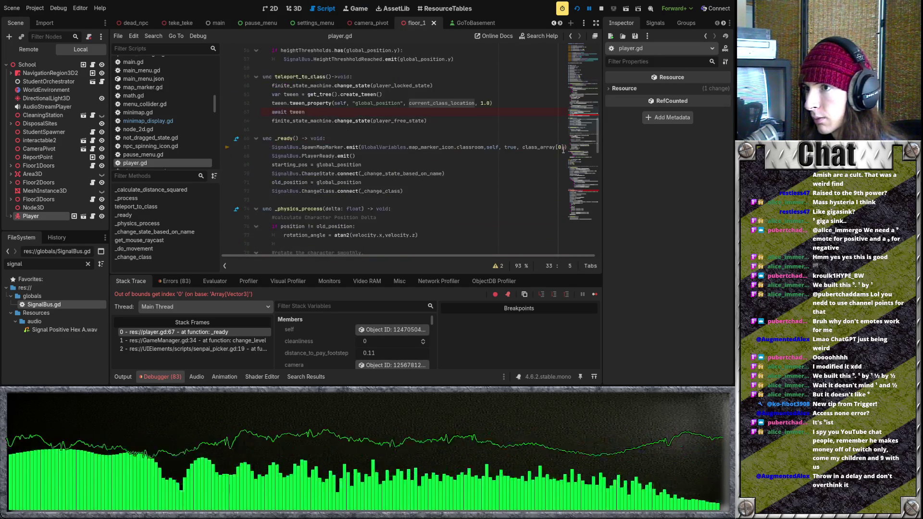
text(current_class_location)
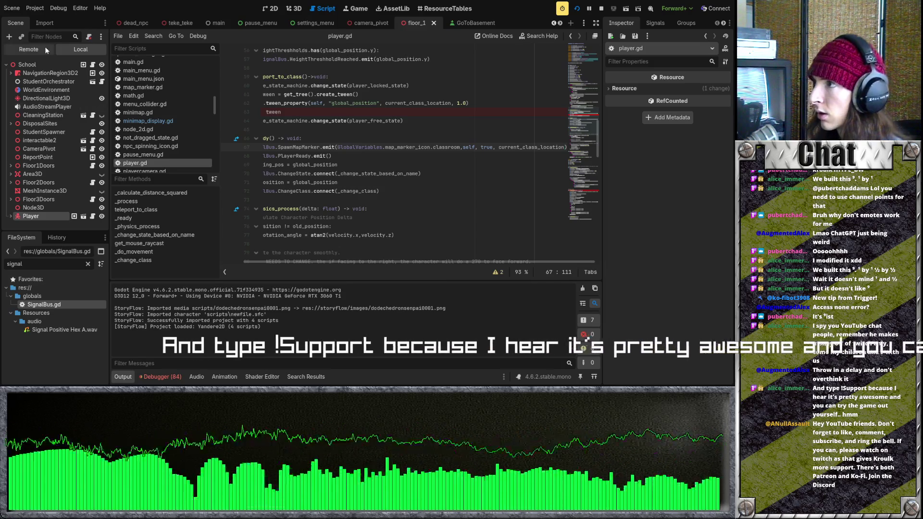
In the Remote scene tree, expand PlayerHud > MinimapDisp > PanelContainer and select a marker Sprite
click(28, 49)
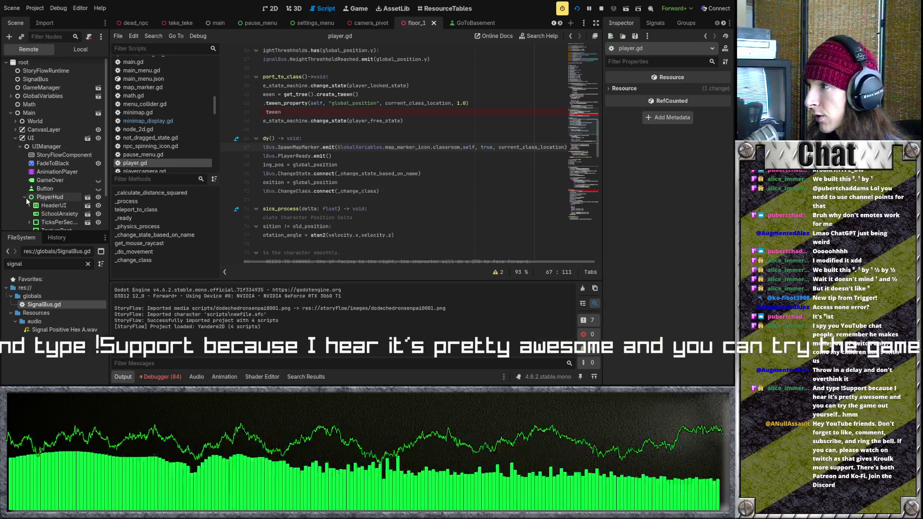
click(26, 198)
scroll(25, 160, down, 2)
click(29, 196)
scroll(31, 195, down, 1)
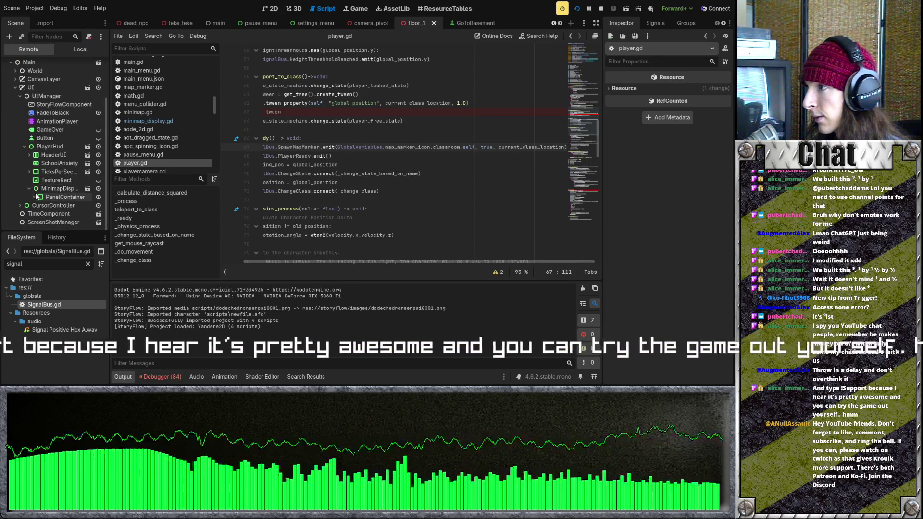
click(33, 196)
scroll(36, 194, down, 1)
click(38, 198)
scroll(336, 168, down, 4)
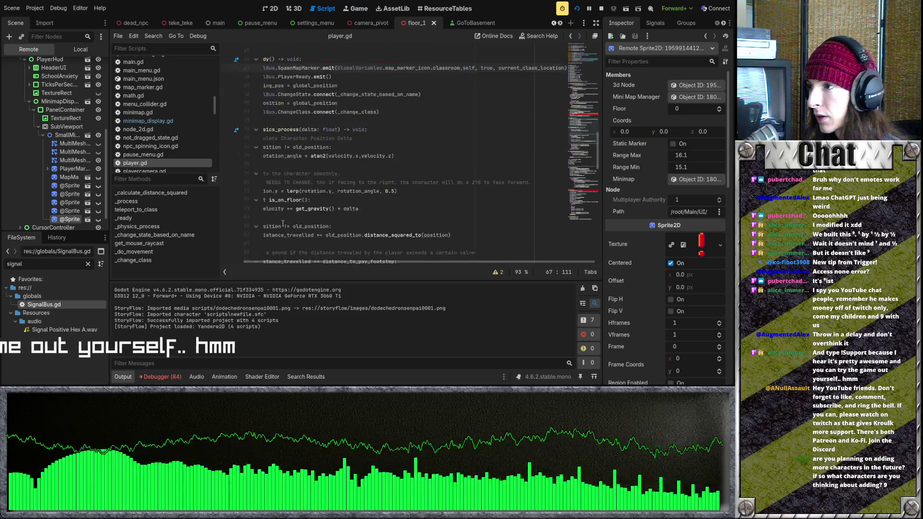
Delete the SpawnMapMarker emit line from player.gd's _ready
mouse_move(299, 218)
mouse_down()
mouse_move(301, 255)
mouse_move(234, 254)
mouse_up()
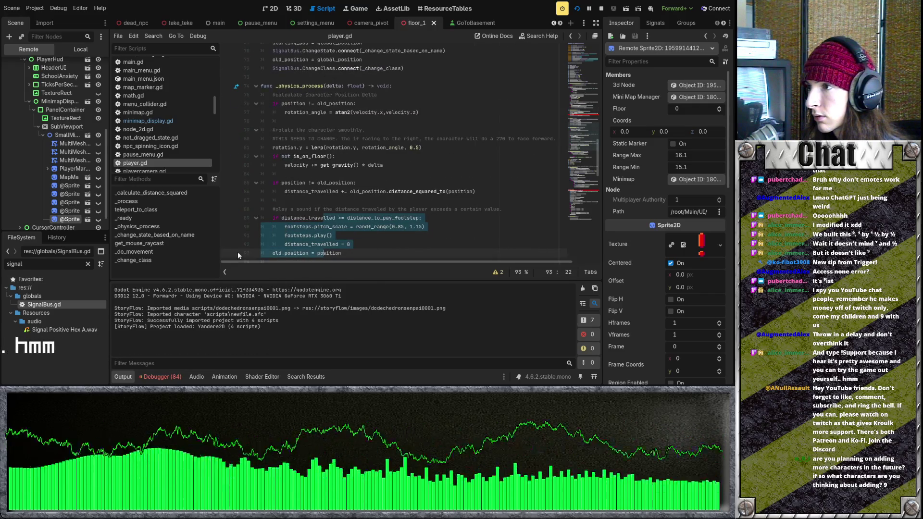
click(309, 227)
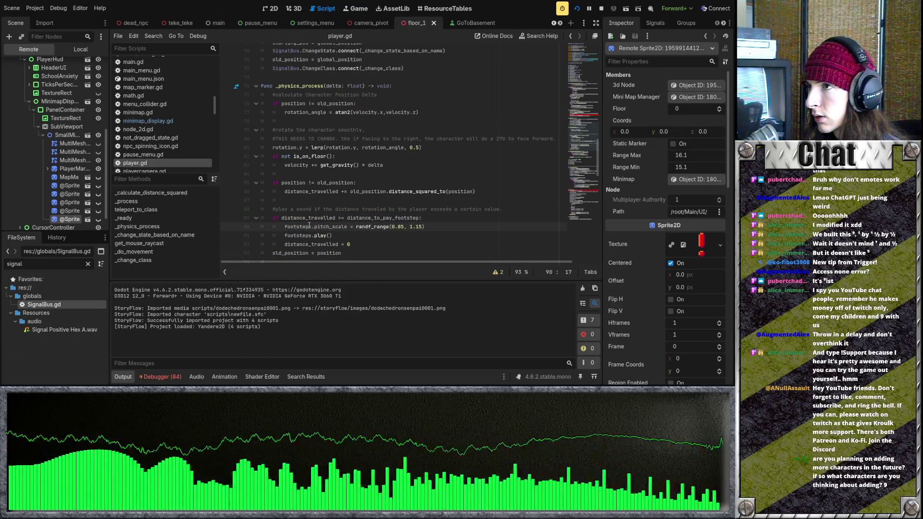
scroll(308, 226, up, 4)
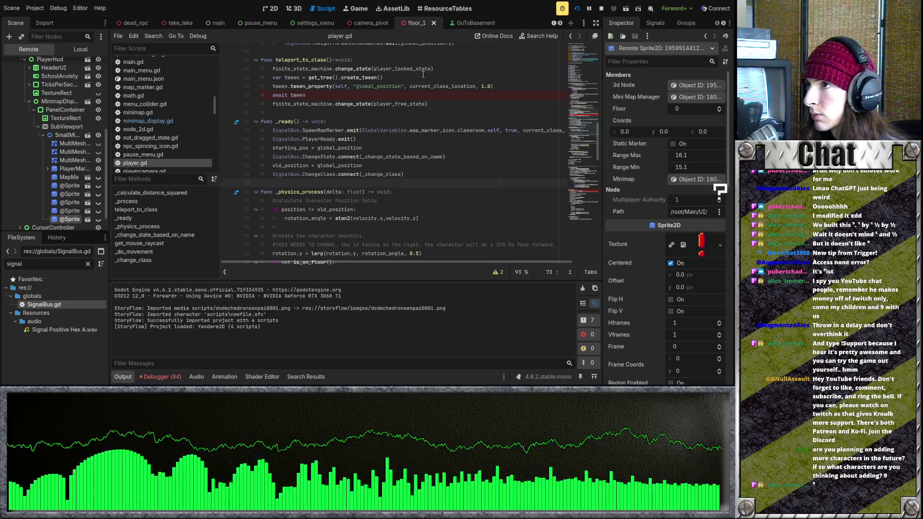
scroll(90, 104, up, 5)
scroll(400, 64, up, 4)
scroll(341, 72, down, 2)
scroll(394, 134, down, 2)
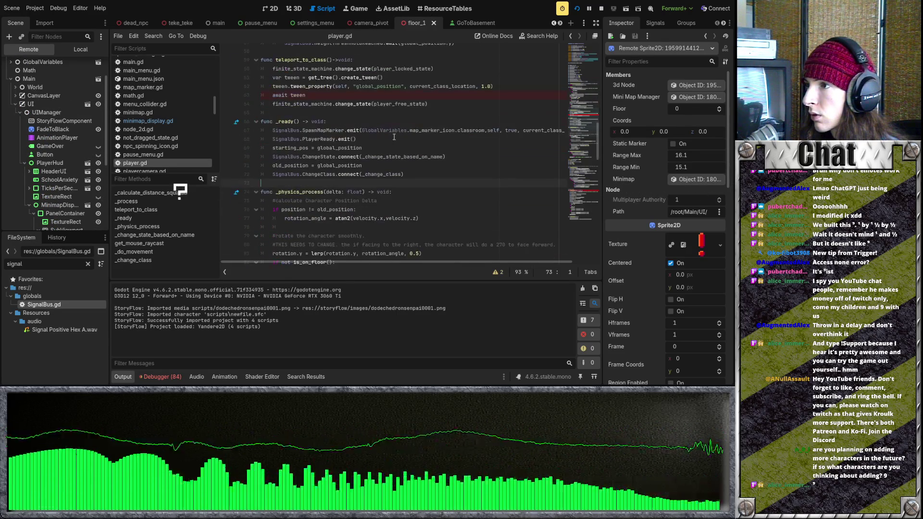
drag(270, 129, 581, 130)
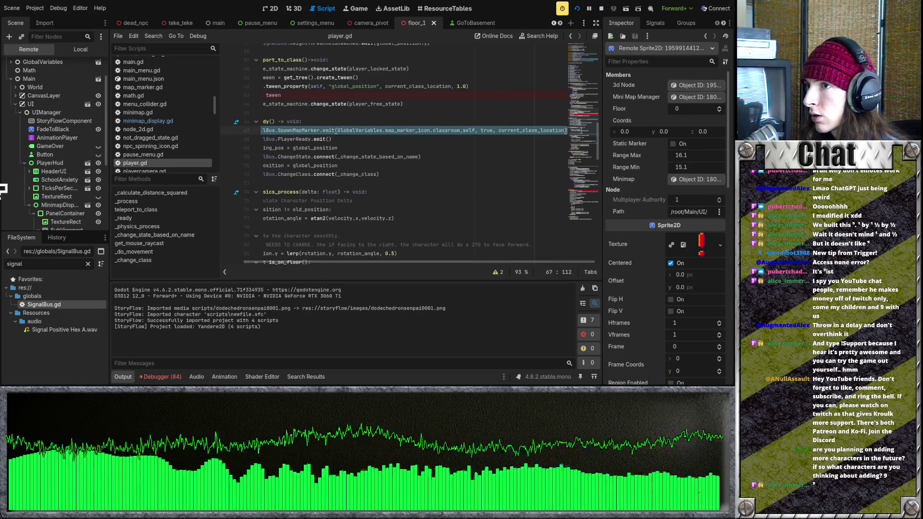
key(BackSpace)
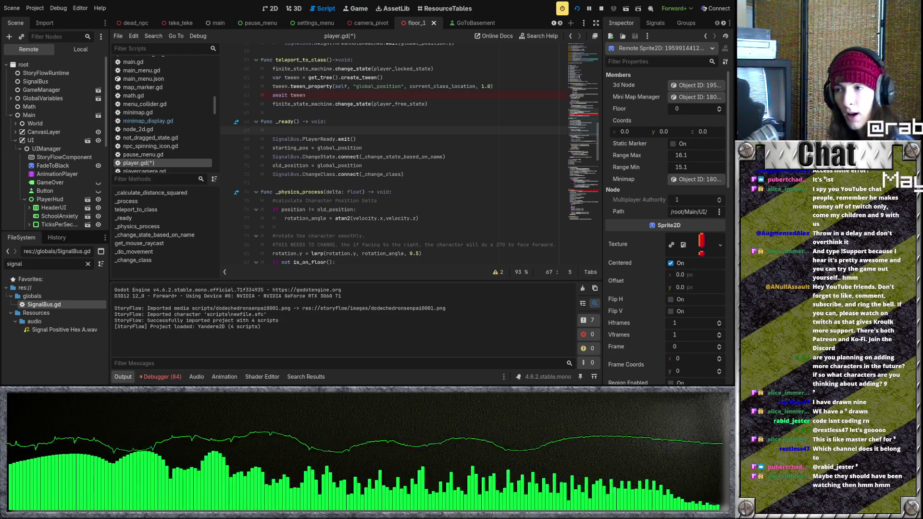
click(404, 121)
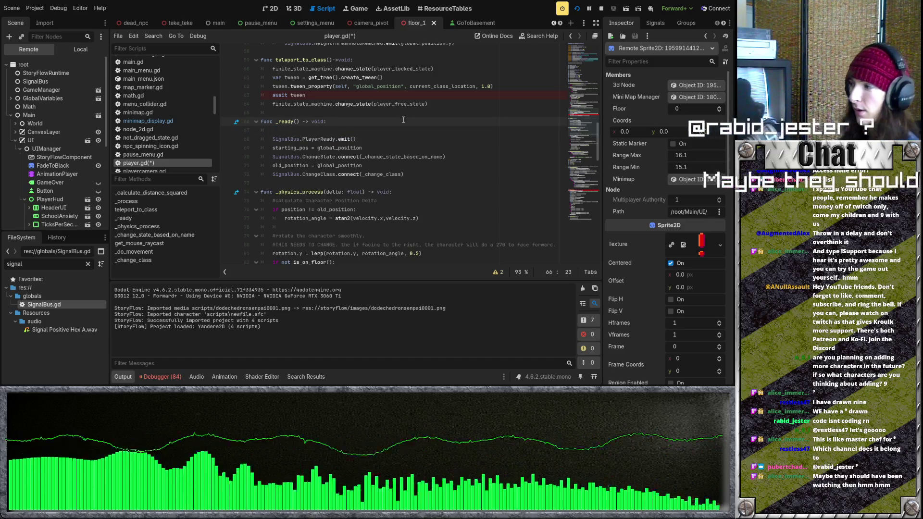